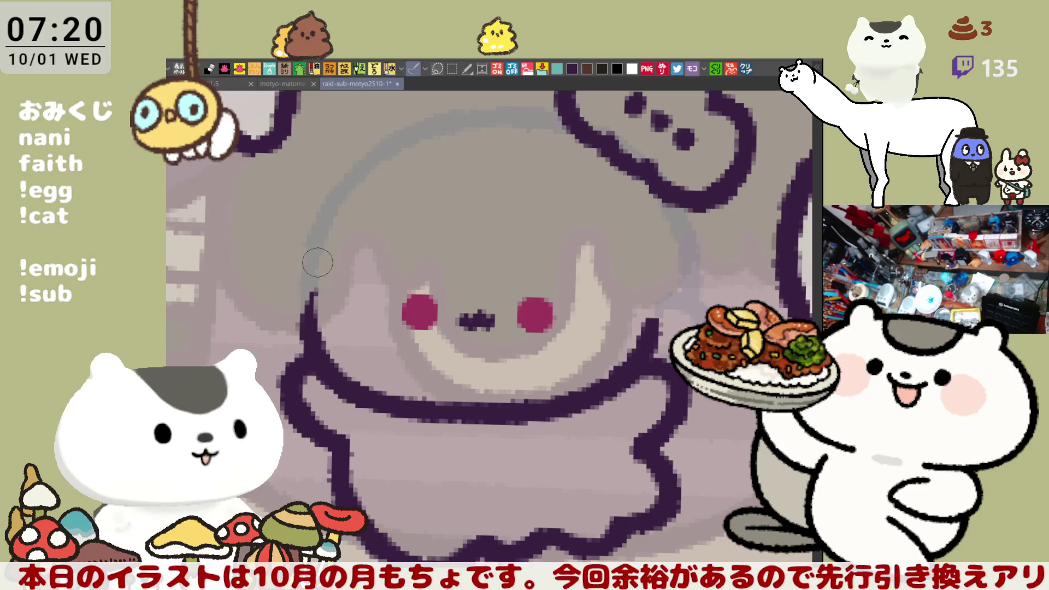
- Draw a first dark purple closed-eye curve across the face, adding a lash at its right end
key("ctrl+z")
left_click_drag(326, 262, 309, 327)
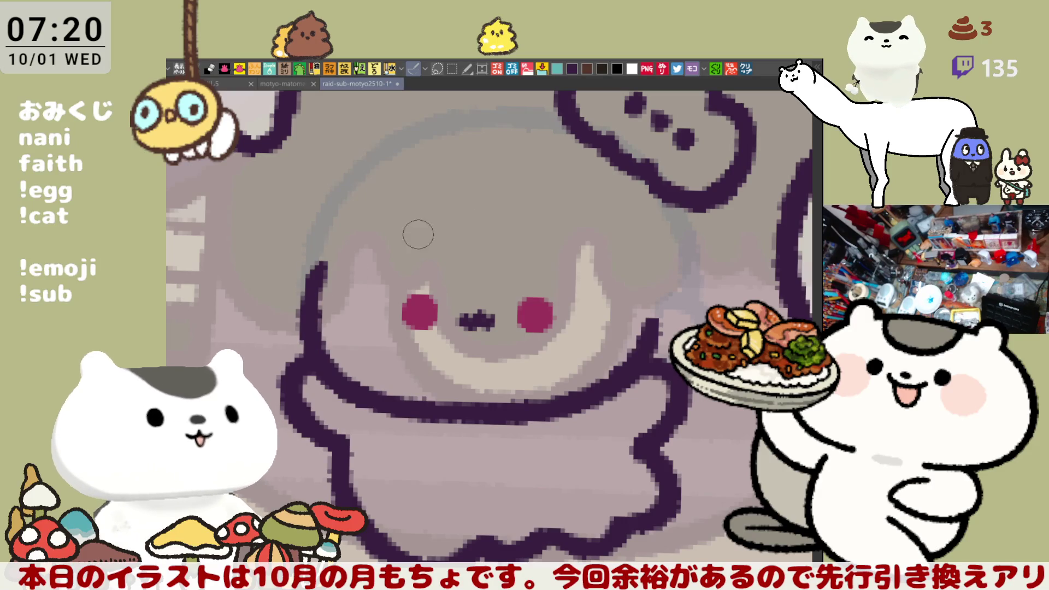
mouse_move(455, 197)
left_mouse_down()
mouse_move(451, 205)
mouse_move(551, 275)
mouse_move(459, 197)
mouse_move(551, 276)
left_mouse_up()
key("ctrl+z")
key("ctrl+z")
left_click(444, 210)
mouse_move(444, 209)
left_mouse_down()
mouse_move(551, 275)
mouse_move(542, 273)
mouse_move(590, 277)
left_mouse_up()
key("ctrl+z")
mouse_move(527, 254)
left_mouse_down()
mouse_move(600, 281)
mouse_move(628, 278)
left_mouse_up()
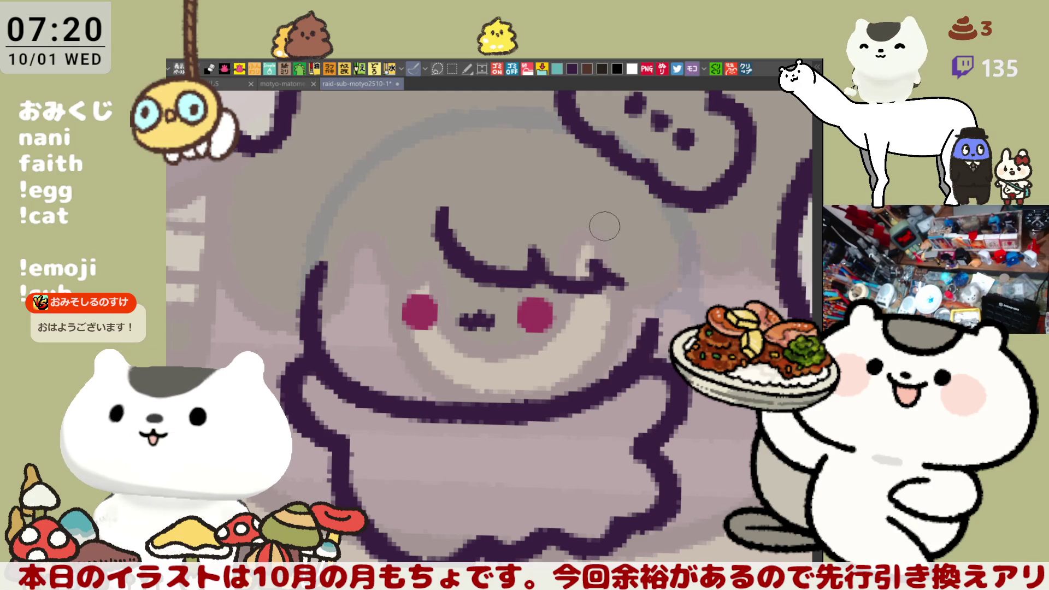
left_click_drag(627, 257, 601, 273)
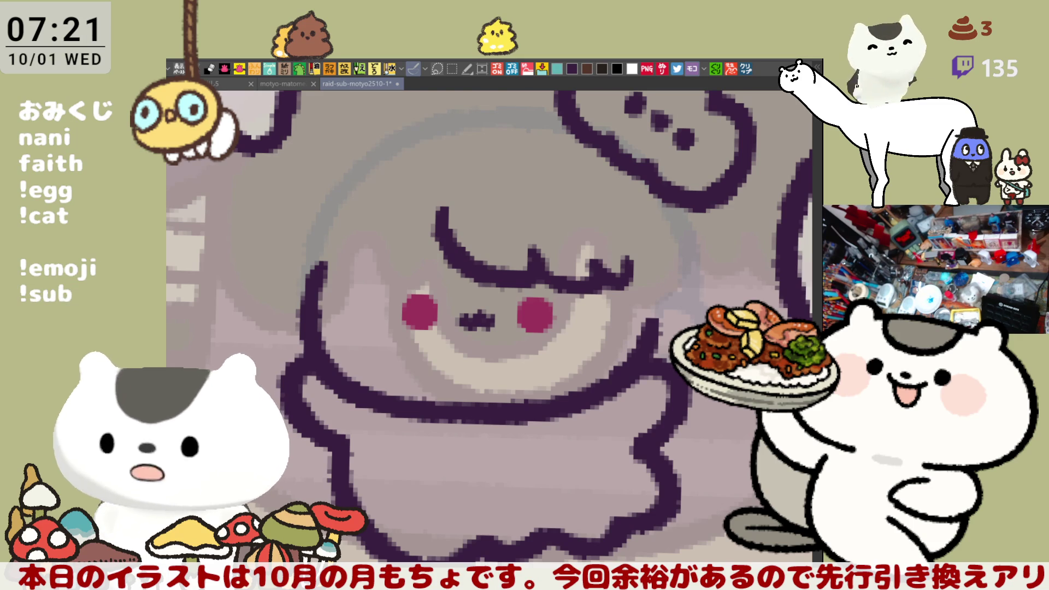
- Erase and redraw the eye line darker and thicker, reshaping its lower tip and right end
left_click_drag(600, 294, 589, 251)
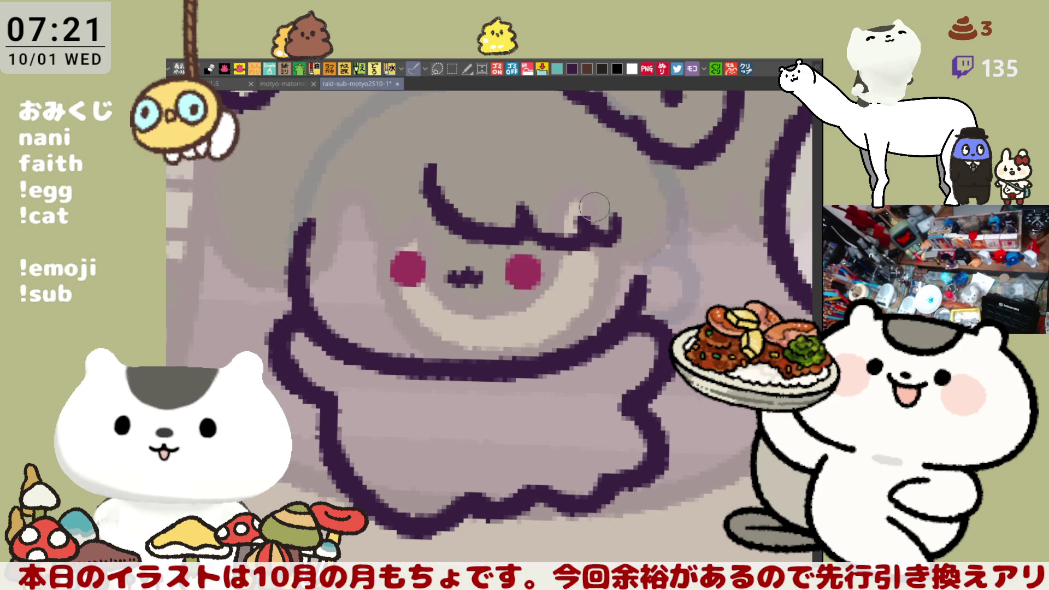
left_click_drag(595, 208, 610, 232)
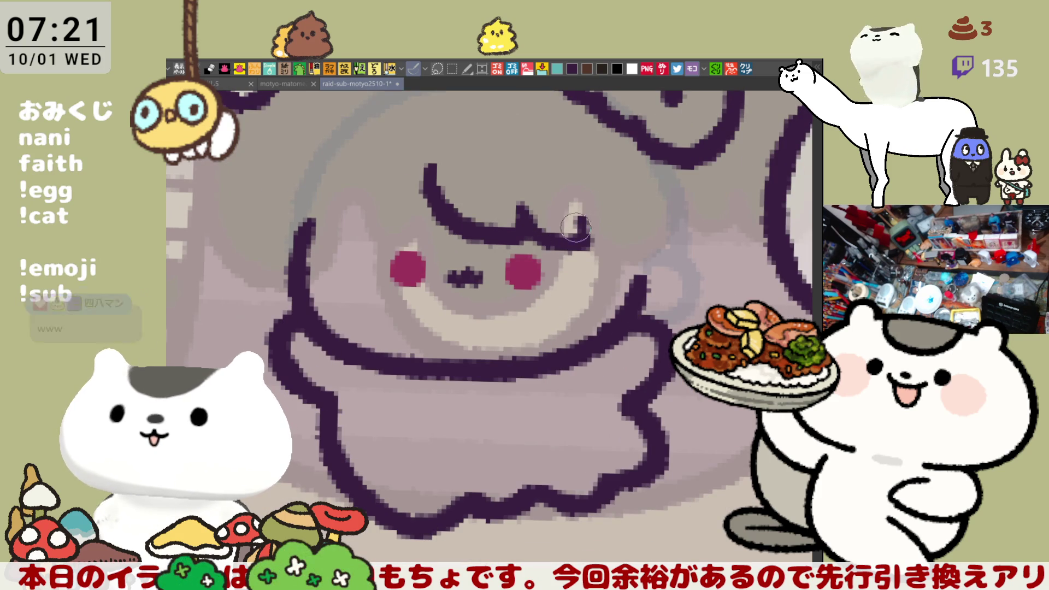
left_click_drag(531, 219, 587, 243)
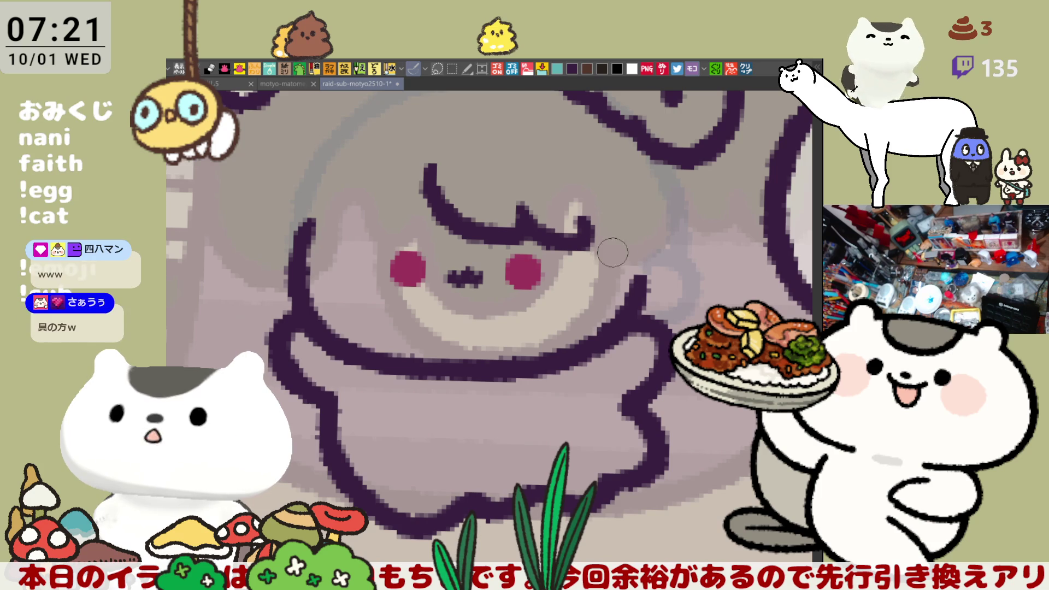
left_click_drag(574, 287, 588, 362)
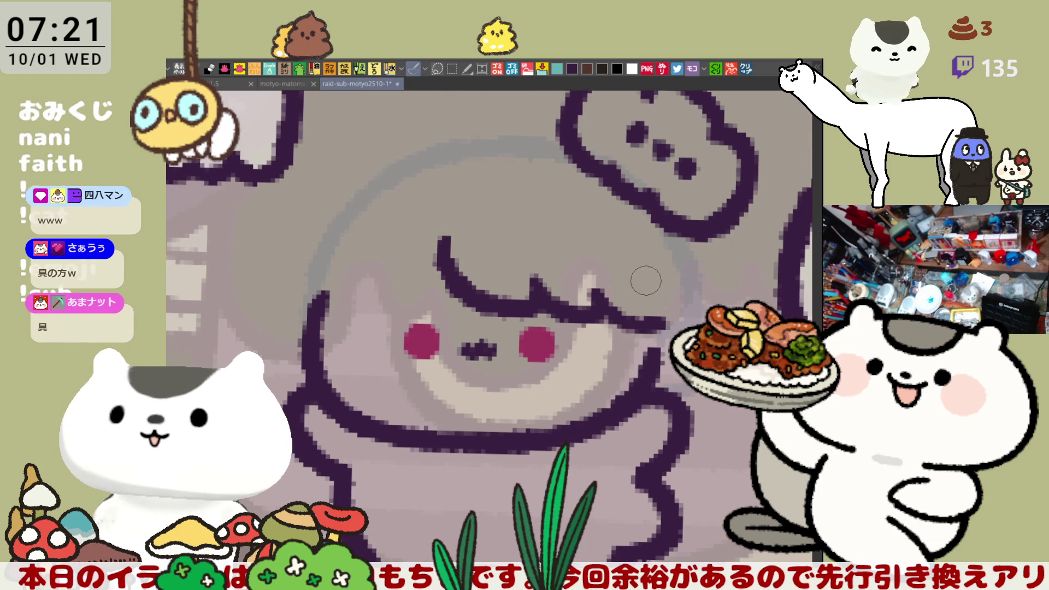
mouse_move(601, 319)
left_mouse_down()
mouse_move(665, 313)
mouse_move(671, 292)
left_mouse_up()
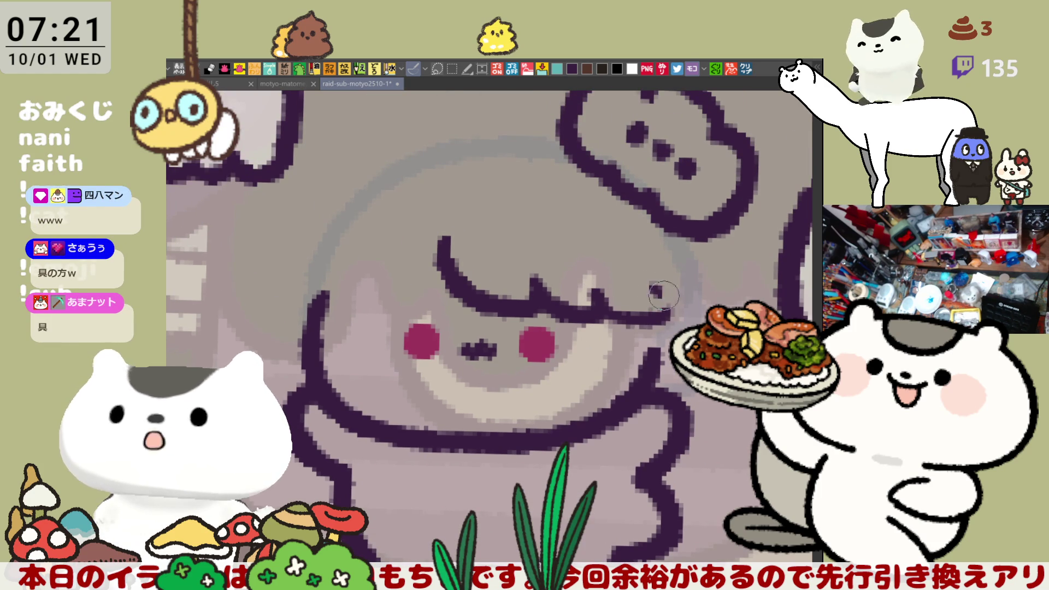
left_click_drag(598, 306, 658, 311)
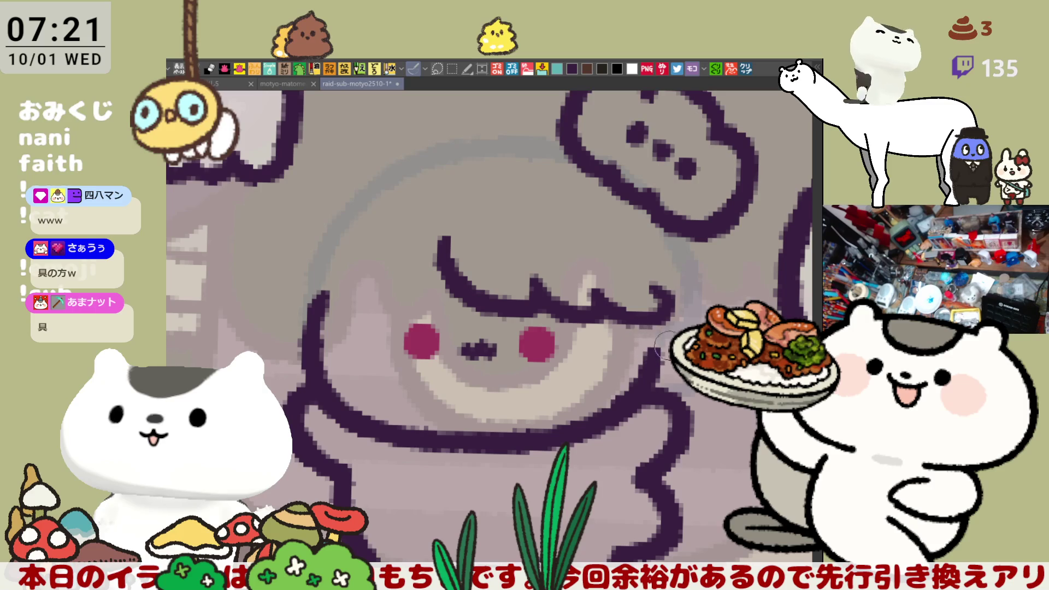
mouse_move(647, 346)
left_mouse_down()
mouse_move(652, 385)
mouse_move(655, 341)
mouse_move(672, 318)
left_mouse_up()
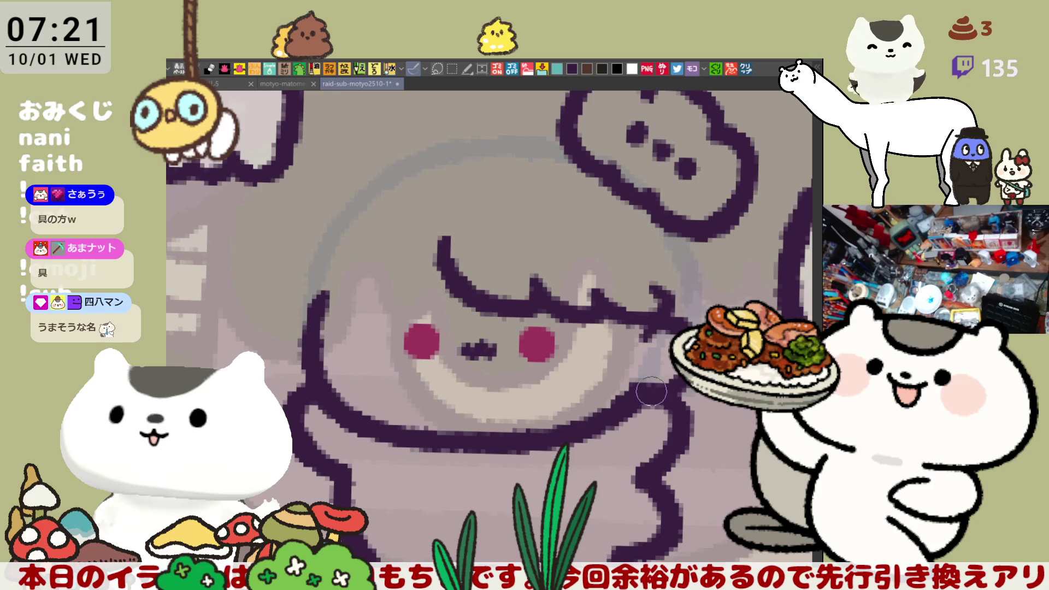
- Redraw the closed-eye curve and its upper arc several times until the final curve sits right
scroll(651, 389, "left", 3)
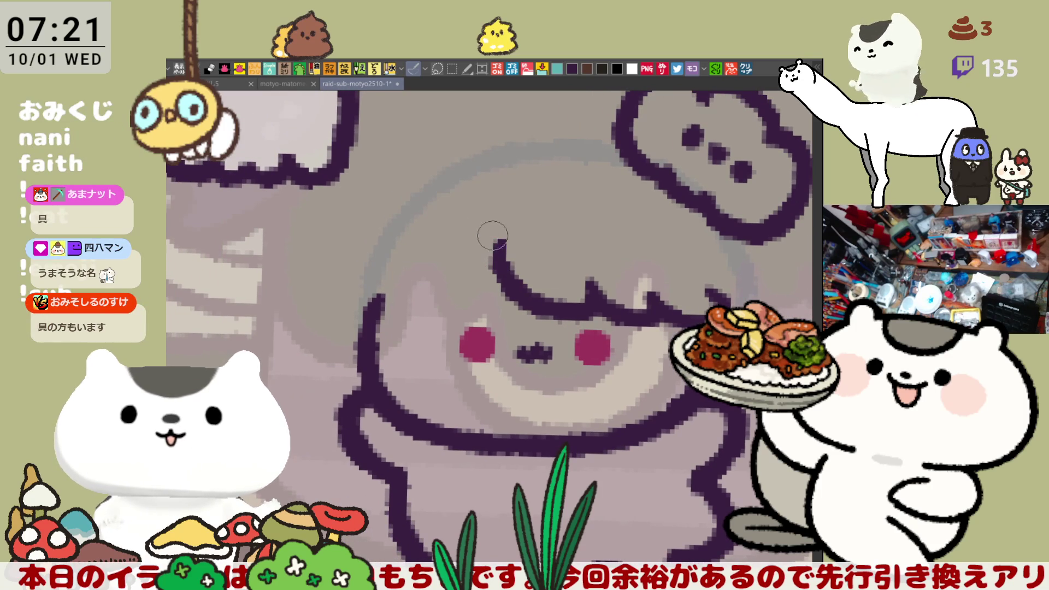
mouse_move(531, 218)
left_mouse_down()
mouse_move(569, 255)
mouse_move(640, 266)
left_mouse_up()
key("ctrl+z")
left_click_drag(539, 228, 642, 270)
mouse_move(601, 192)
left_mouse_down()
mouse_move(633, 206)
mouse_move(650, 242)
left_mouse_up()
key("ctrl+z")
left_click_drag(596, 191, 653, 236)
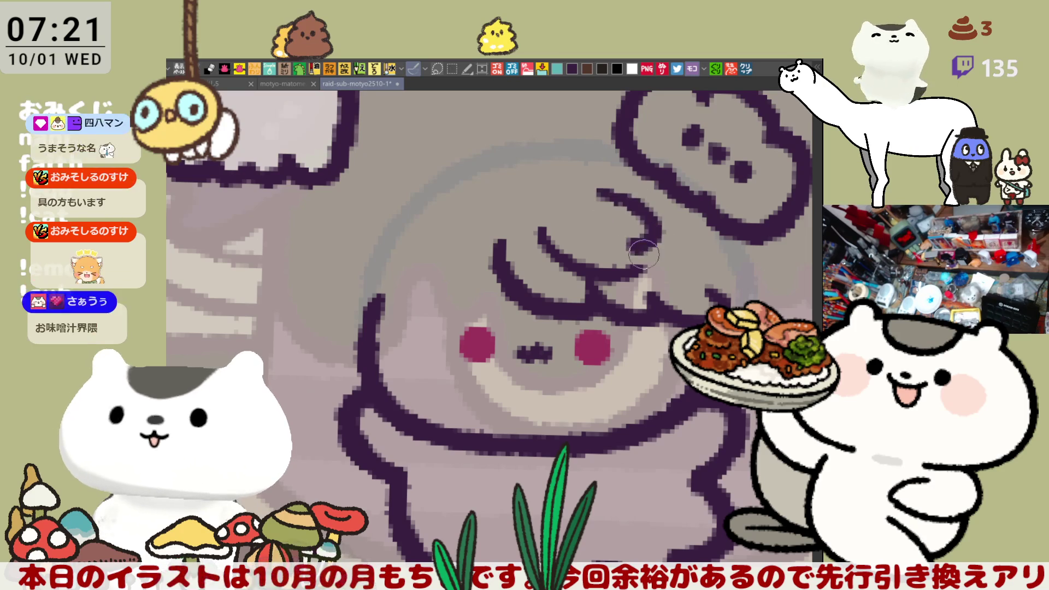
key("ctrl+z")
key("ctrl+z")
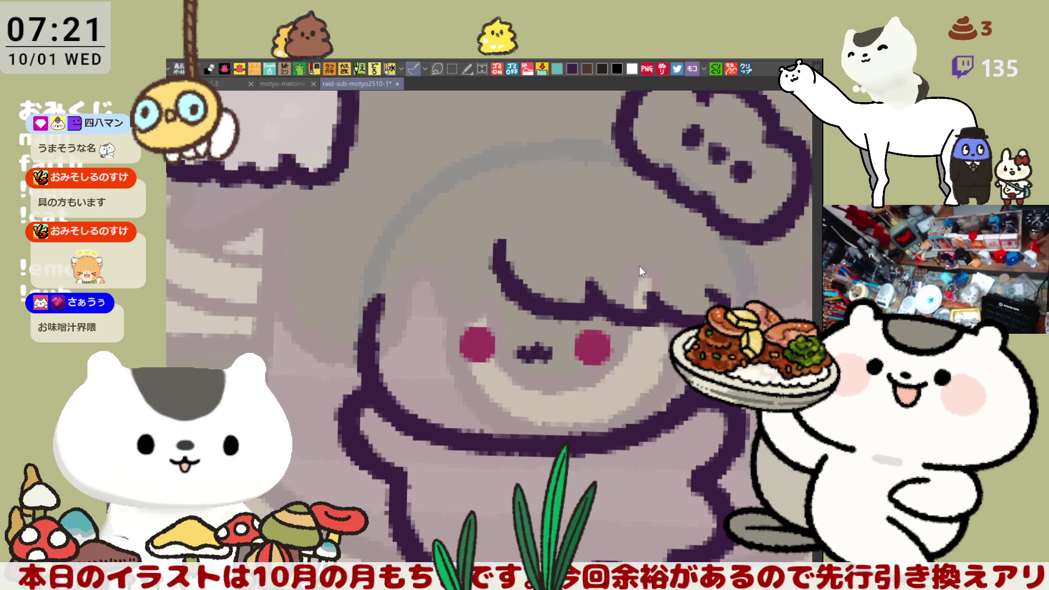
left_click_drag(540, 227, 640, 273)
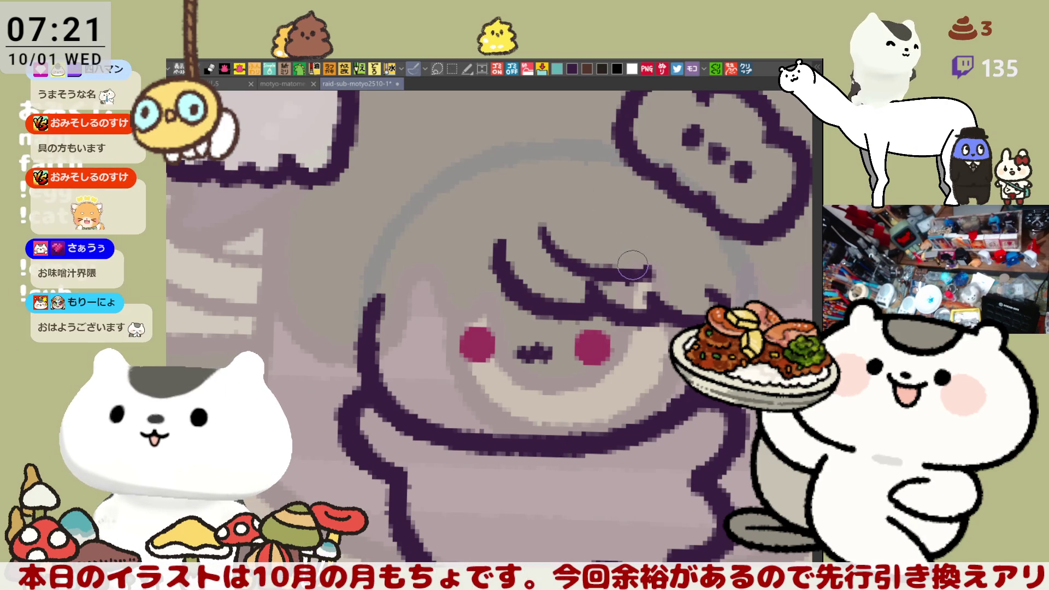
key("ctrl+z")
mouse_move(540, 225)
left_mouse_down()
mouse_move(601, 271)
mouse_move(656, 269)
left_mouse_up()
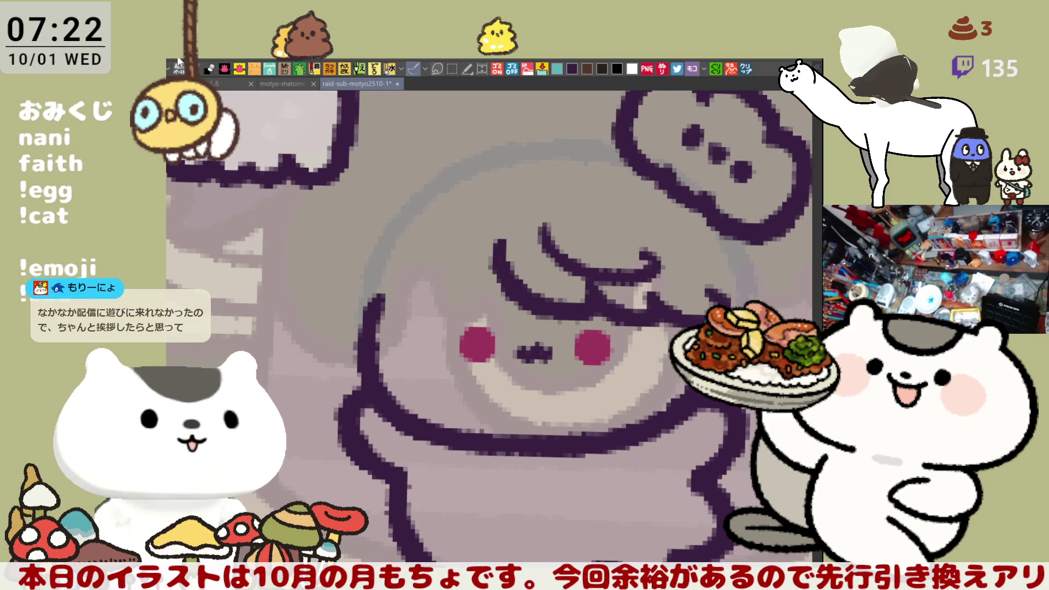
left_click(264, 83)
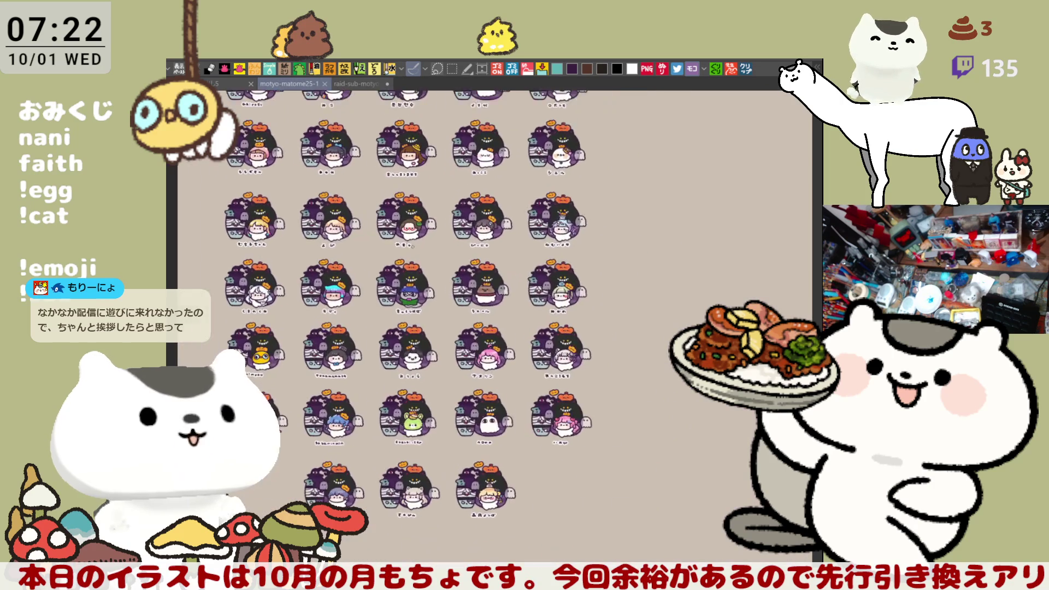
scroll(499, 346, "up", 2)
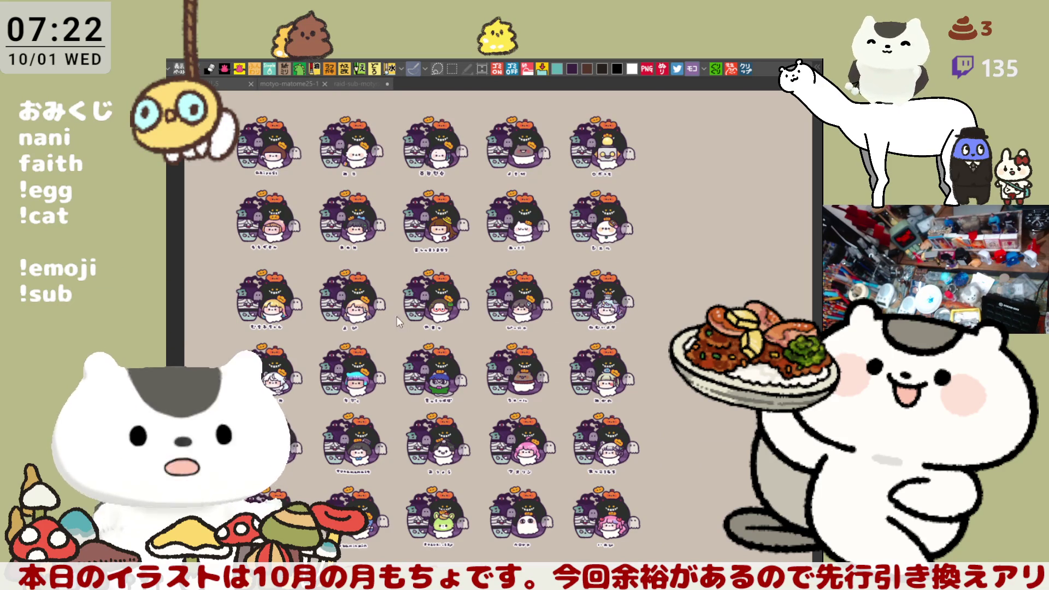
left_click(359, 83)
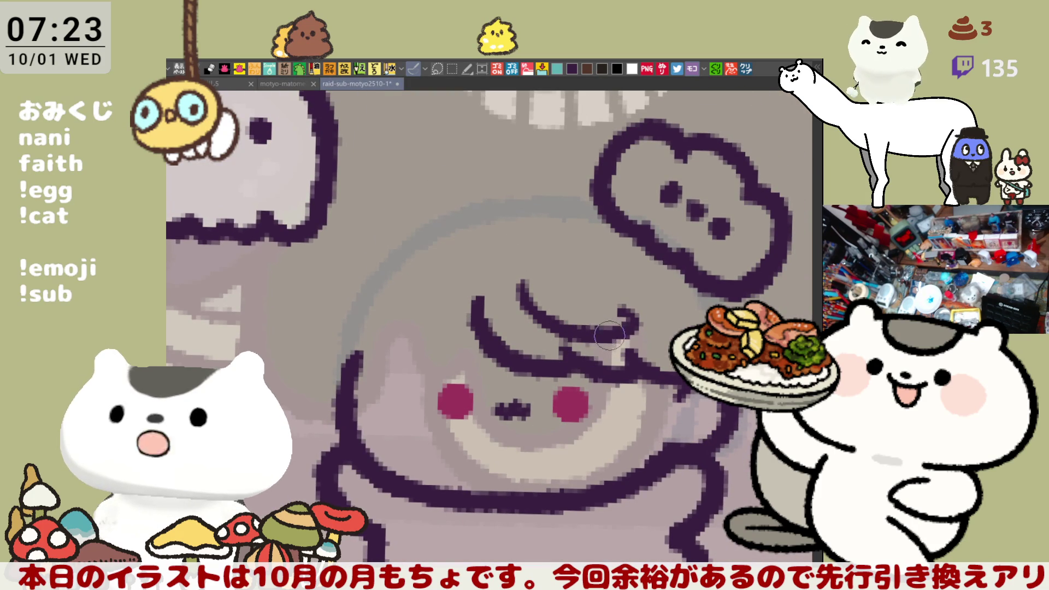
- Draw the dark purple contour along the left side of the face, retrying it several times
mouse_move(609, 334)
left_mouse_down()
mouse_move(609, 304)
mouse_move(491, 295)
mouse_move(429, 269)
mouse_move(363, 377)
left_mouse_up()
key("ctrl+z")
left_click_drag(424, 270, 361, 401)
key("ctrl+z")
left_click_drag(426, 262, 375, 393)
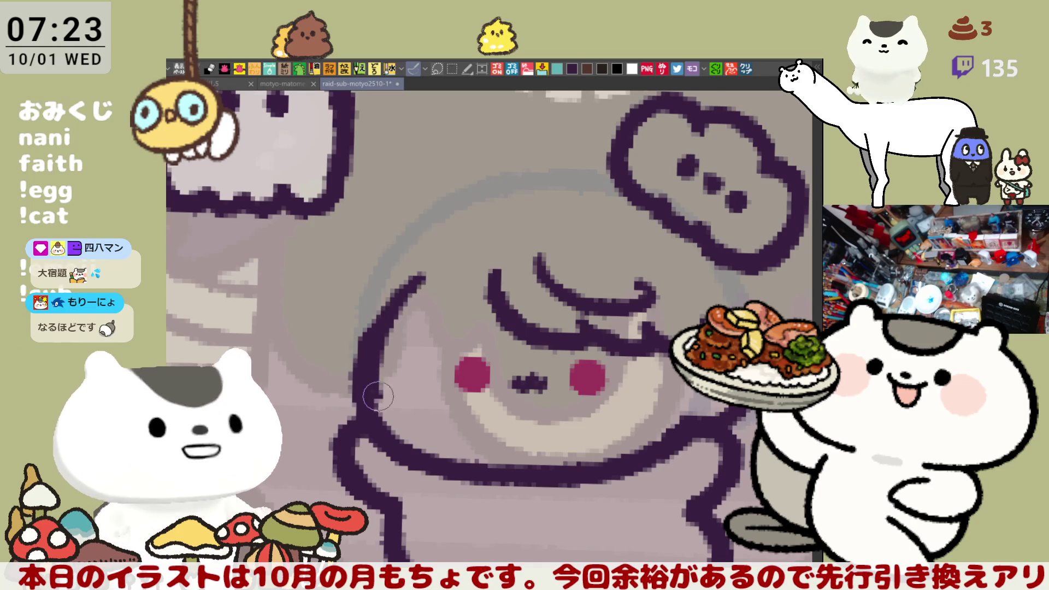
key("ctrl+z")
left_click_drag(469, 263, 415, 349)
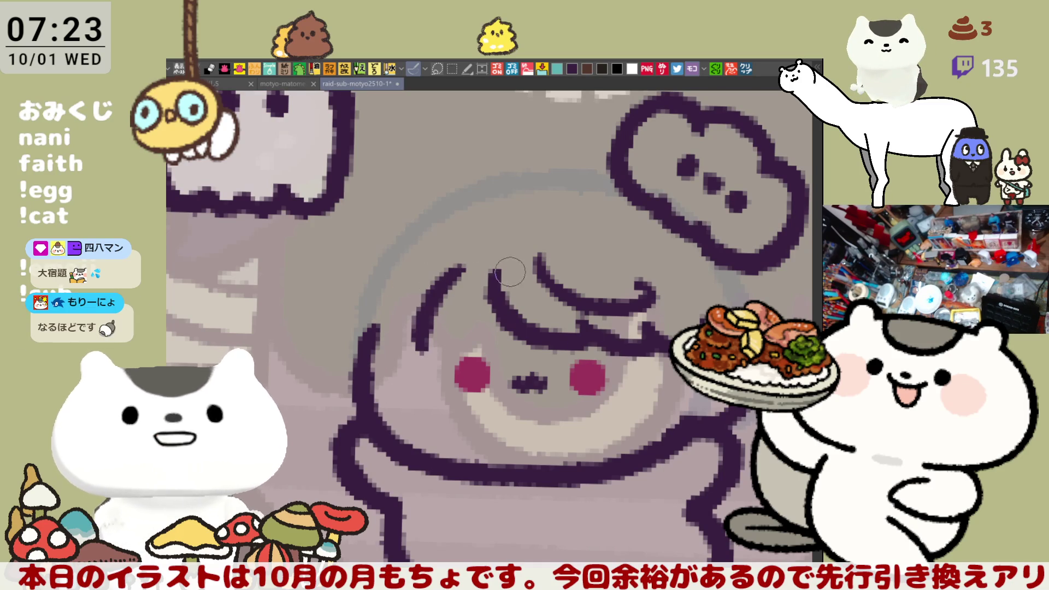
key("ctrl+z")
left_click_drag(467, 263, 443, 350)
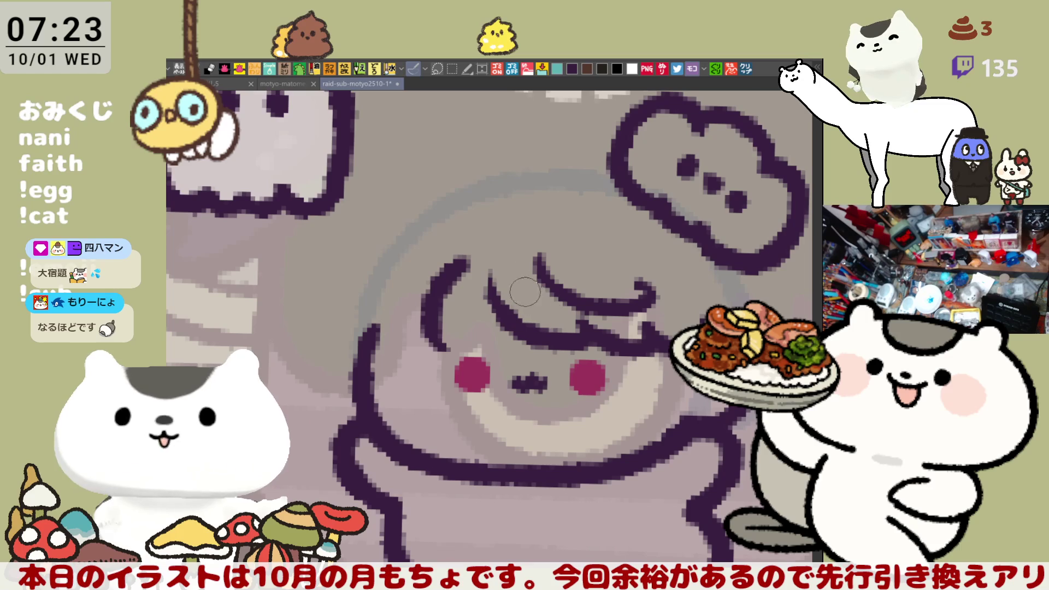
- Add curved hair strands on the left, running down toward the cheek
mouse_move(471, 255)
left_mouse_down()
mouse_move(480, 283)
mouse_move(519, 316)
left_mouse_up()
key("ctrl+z")
left_click_drag(468, 257, 522, 325)
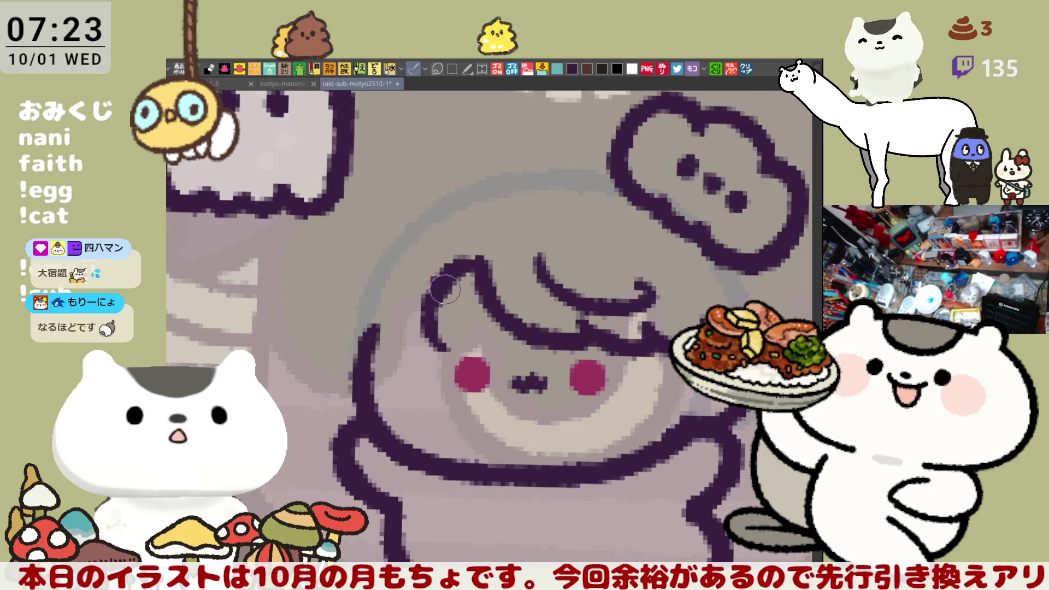
mouse_move(387, 309)
left_mouse_down()
mouse_move(393, 329)
mouse_move(434, 351)
left_mouse_up()
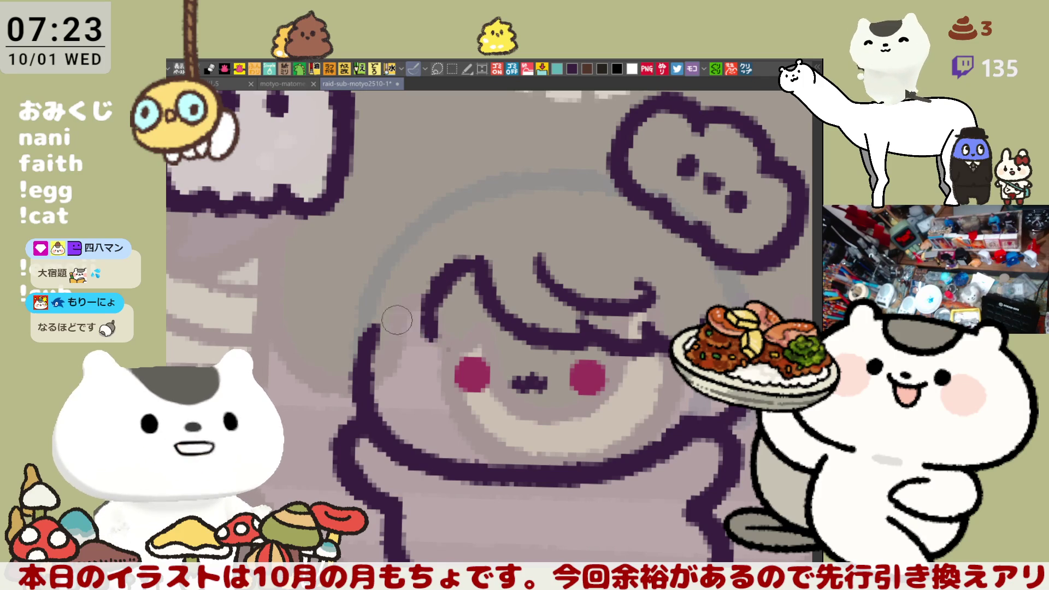
left_click_drag(388, 317, 429, 352)
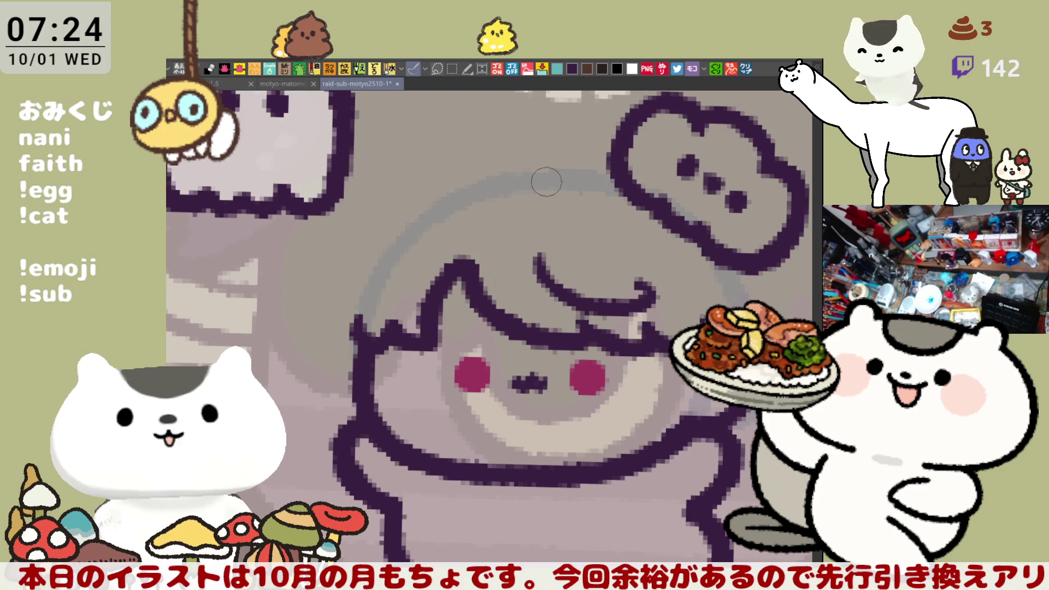
- Redraw the outline along the top of the head, extending it toward the ear
left_click_drag(450, 178, 606, 159)
key("ctrl+z")
mouse_move(456, 188)
left_mouse_down()
mouse_move(551, 161)
mouse_move(594, 166)
mouse_move(469, 176)
mouse_move(620, 175)
mouse_move(481, 172)
mouse_move(618, 186)
left_mouse_up()
key("ctrl+z")
key("ctrl+z")
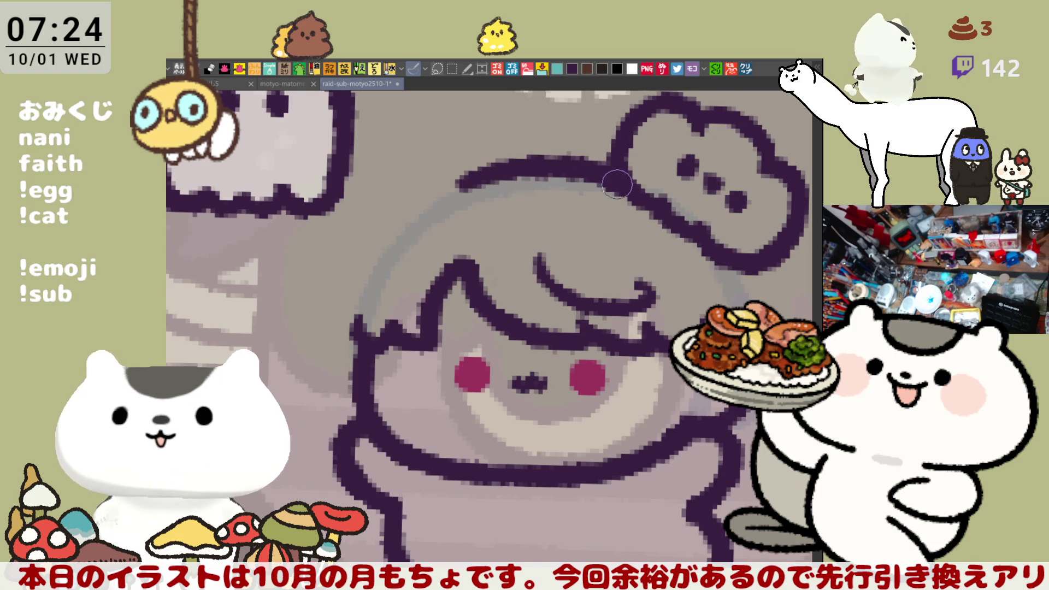
key("ctrl+z")
mouse_move(456, 188)
left_mouse_down()
mouse_move(487, 167)
mouse_move(628, 175)
left_mouse_up()
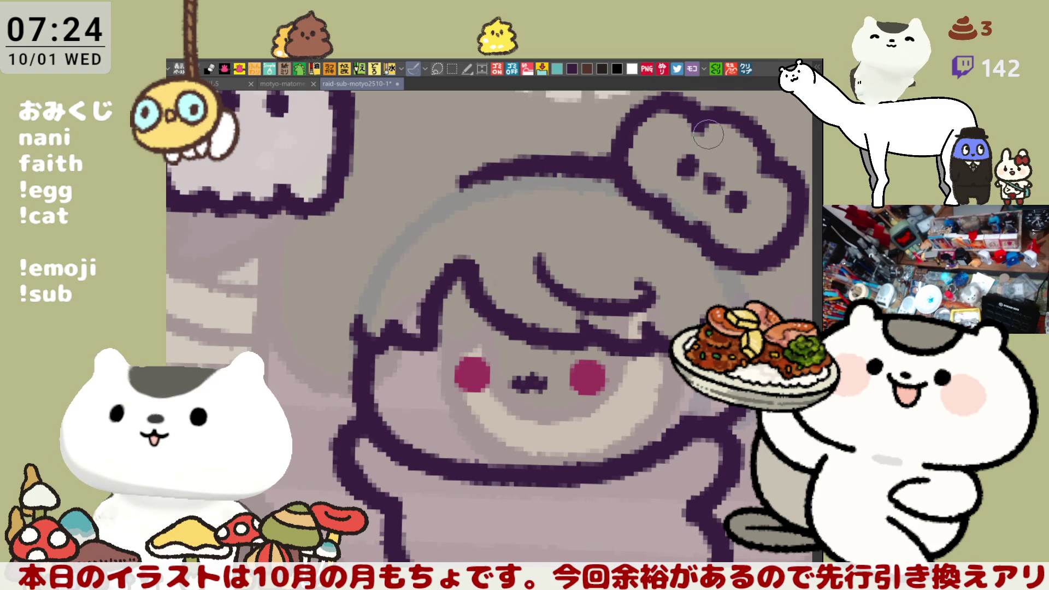
- Redraw the left face outline further out and reaching higher
mouse_move(367, 248)
left_mouse_down()
mouse_move(398, 221)
mouse_move(506, 240)
left_mouse_up()
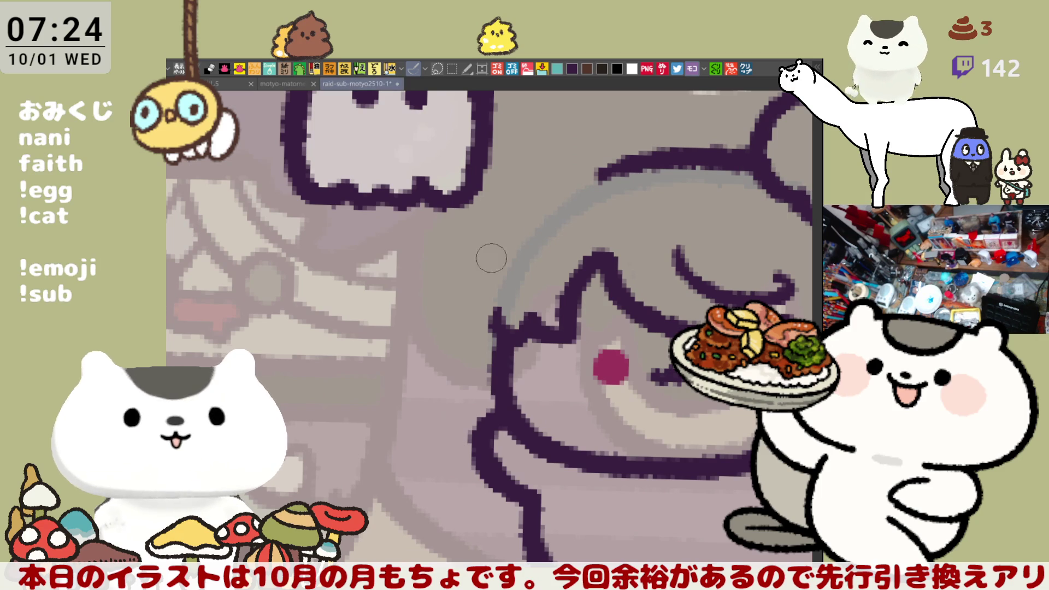
left_click_drag(524, 222, 495, 328)
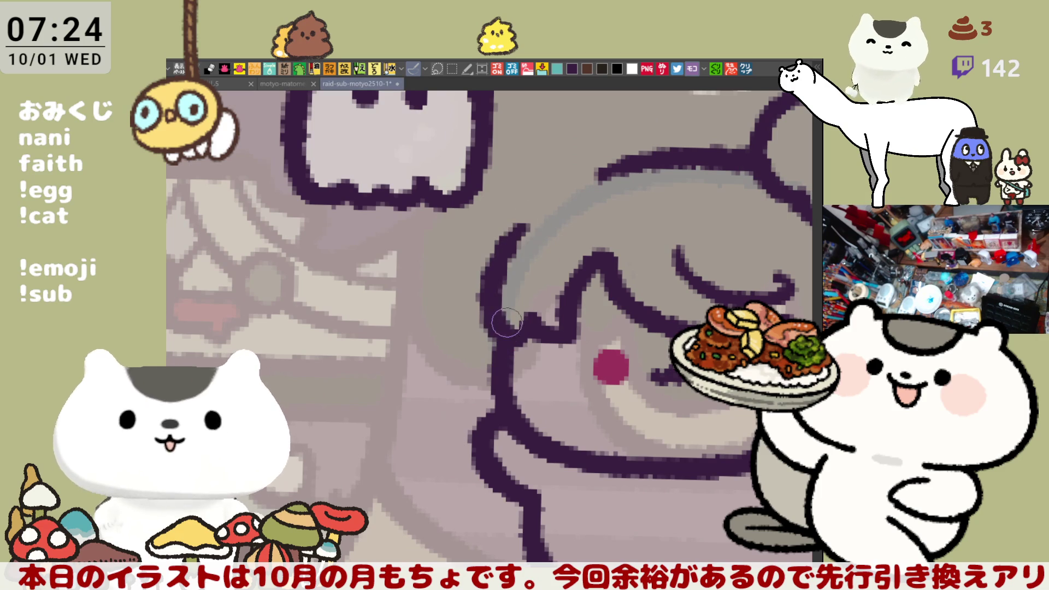
key("ctrl+z")
left_click_drag(486, 265, 496, 369)
mouse_move(506, 265)
left_mouse_down()
mouse_move(338, 243)
mouse_move(340, 322)
left_mouse_up()
key("ctrl+z")
left_click_drag(316, 274, 326, 301)
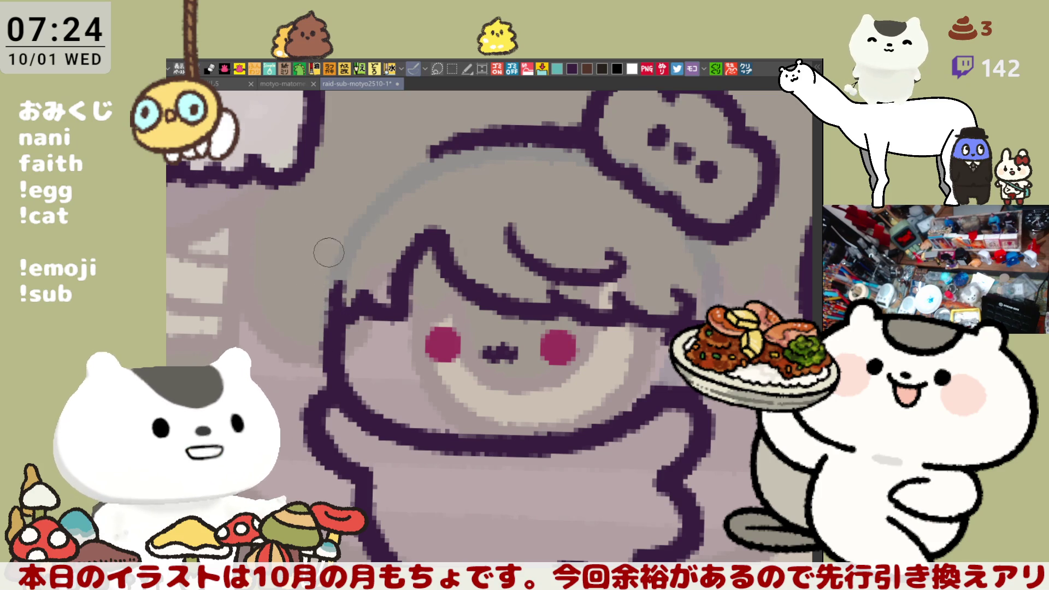
key("ctrl+z")
left_click_drag(323, 262, 309, 306)
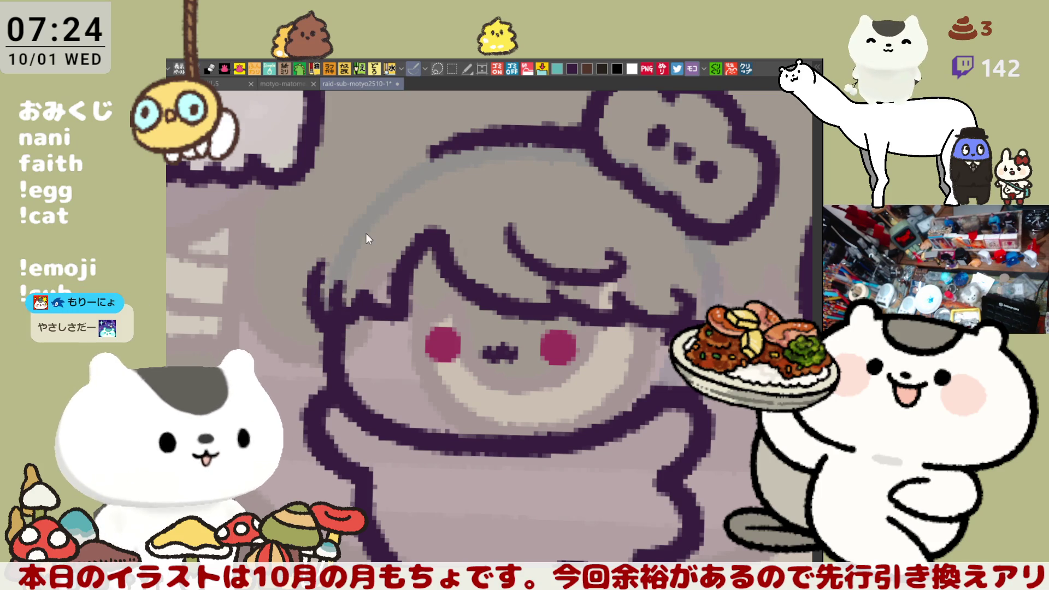
- On the mirrored canvas, join the head top to the right side and thicken that outline
key("h")
left_click_drag(491, 142, 587, 205)
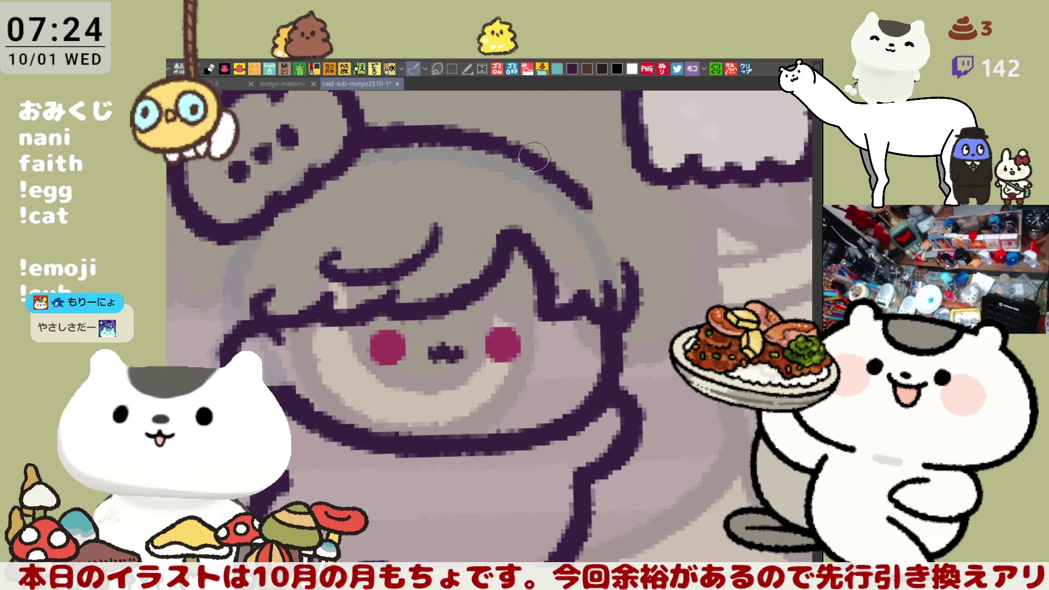
left_click_drag(480, 140, 601, 219)
key("ctrl+z")
left_click_drag(497, 137, 623, 240)
key("ctrl+z")
left_click_drag(543, 159, 621, 258)
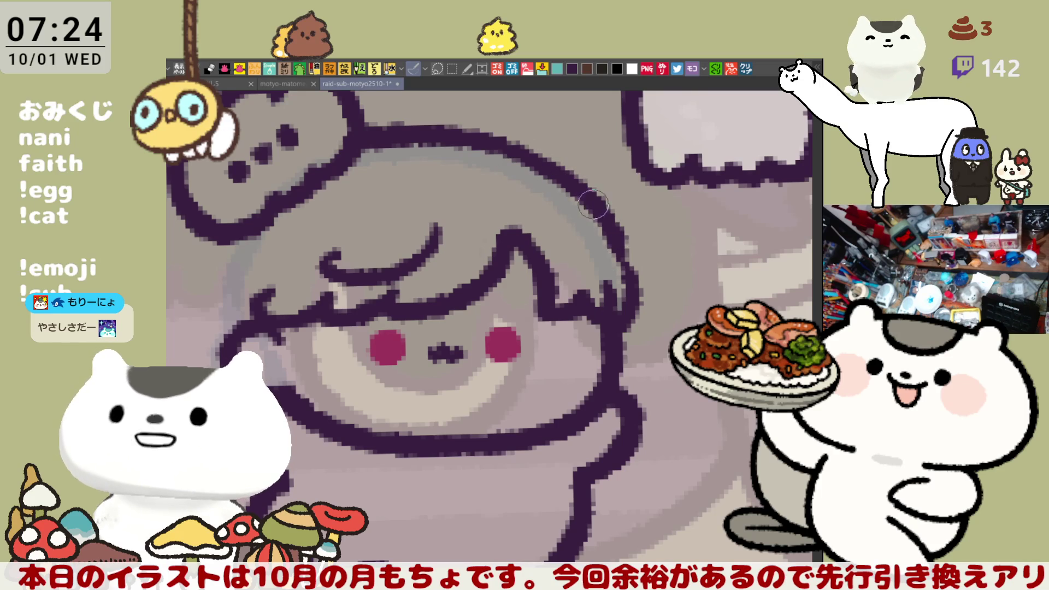
key("ctrl+z")
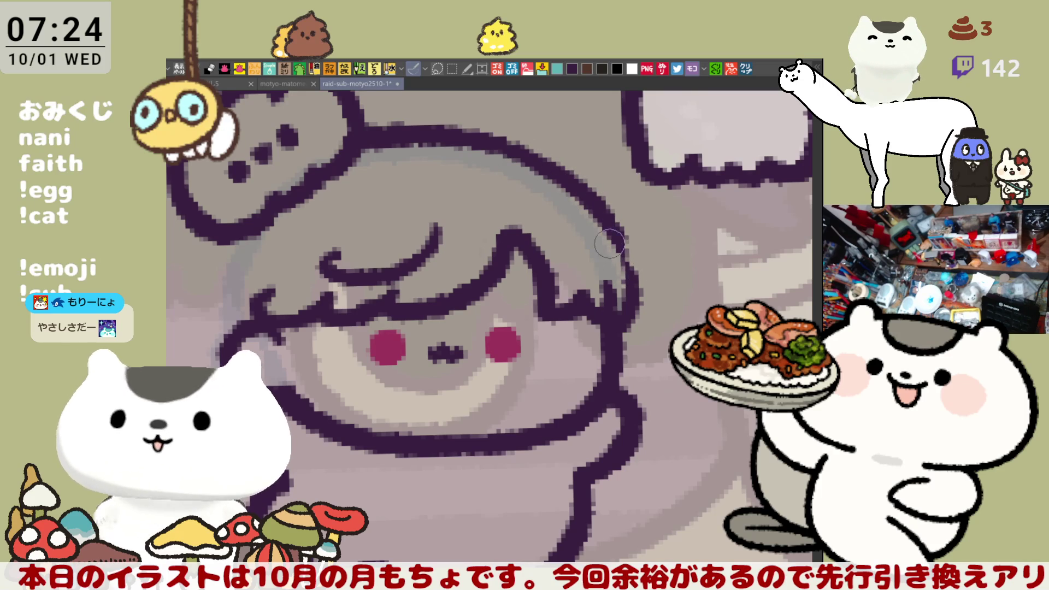
left_click_drag(628, 241, 638, 316)
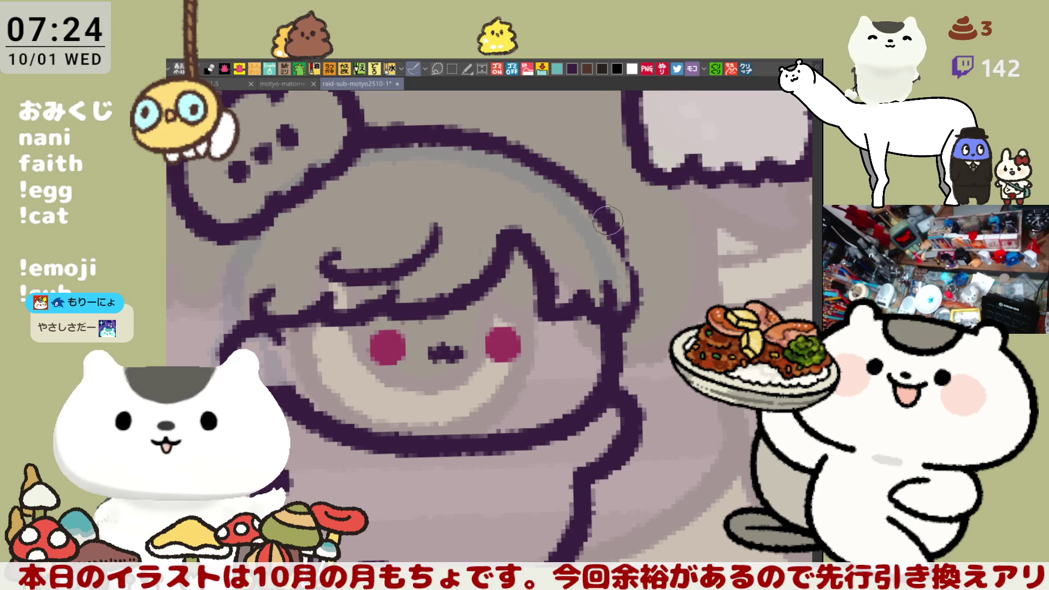
key("h")
- Rework the left hair outline as one line and add a light grey line inside it
mouse_move(391, 199)
left_mouse_down()
mouse_move(546, 194)
mouse_move(513, 165)
left_mouse_up()
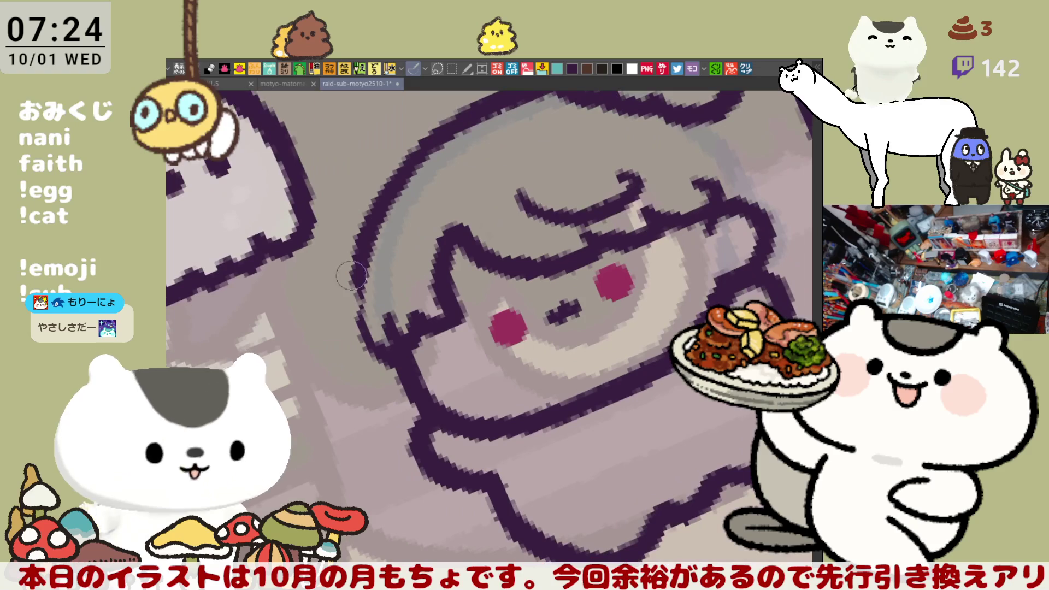
mouse_move(369, 318)
left_mouse_down()
mouse_move(377, 260)
mouse_move(351, 300)
mouse_move(377, 337)
mouse_move(360, 262)
mouse_move(393, 355)
mouse_move(355, 252)
mouse_move(393, 355)
mouse_move(416, 257)
mouse_move(358, 273)
mouse_move(352, 333)
mouse_move(642, 328)
mouse_move(612, 241)
mouse_move(579, 234)
left_mouse_up()
mouse_move(404, 243)
left_mouse_down()
mouse_move(382, 333)
mouse_move(396, 293)
left_mouse_up()
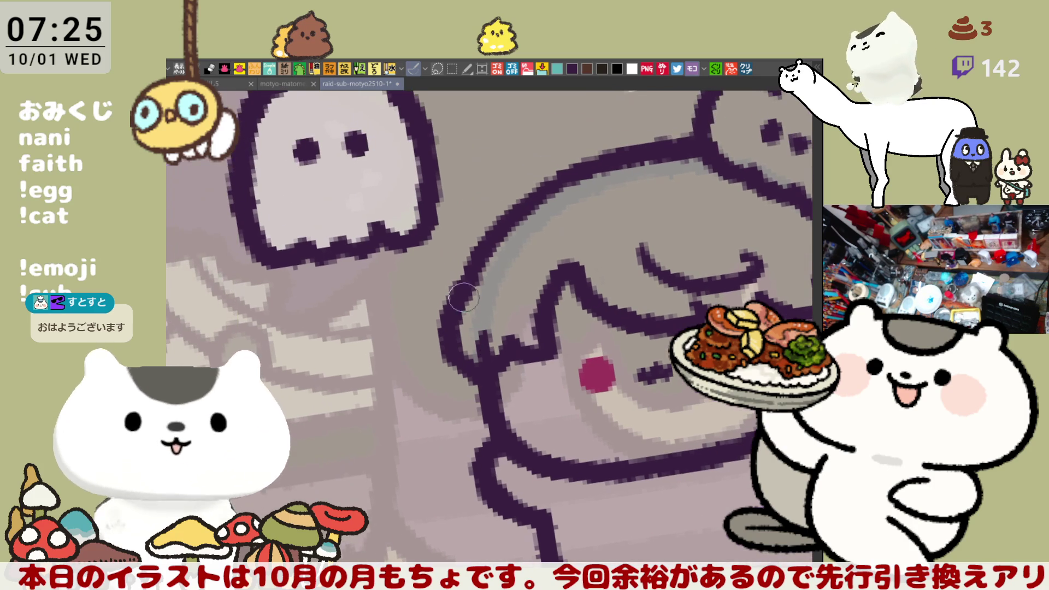
left_click_drag(478, 267, 470, 383)
left_click_drag(478, 267, 469, 391)
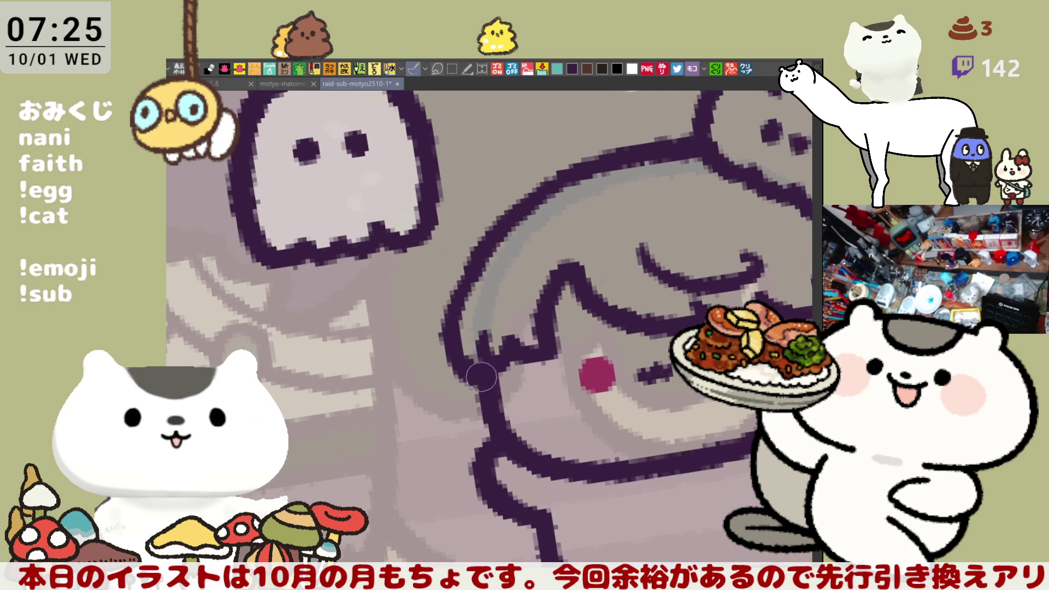
mouse_move(677, 442)
left_mouse_down()
mouse_move(492, 344)
mouse_move(527, 334)
mouse_move(530, 397)
mouse_move(446, 420)
mouse_move(442, 431)
left_mouse_up()
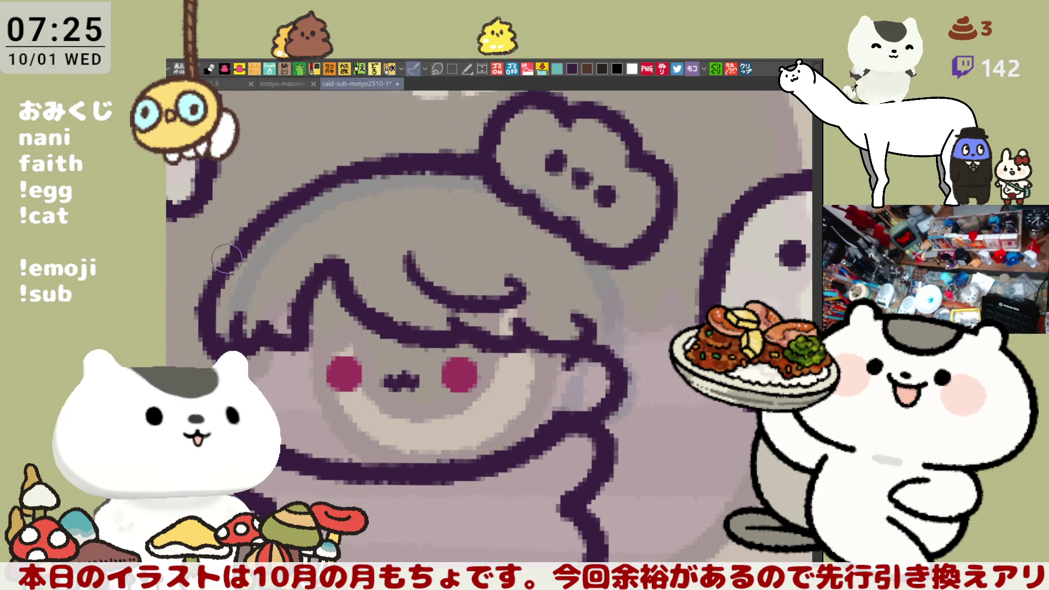
mouse_move(247, 233)
left_mouse_down()
mouse_move(215, 268)
mouse_move(323, 196)
mouse_move(456, 213)
left_mouse_up()
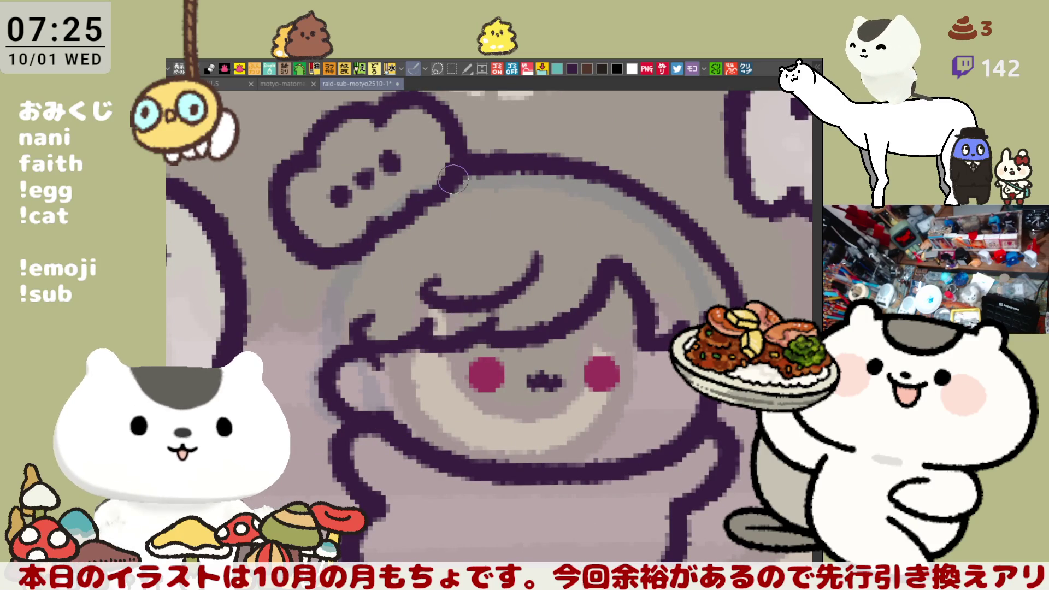
key("h")
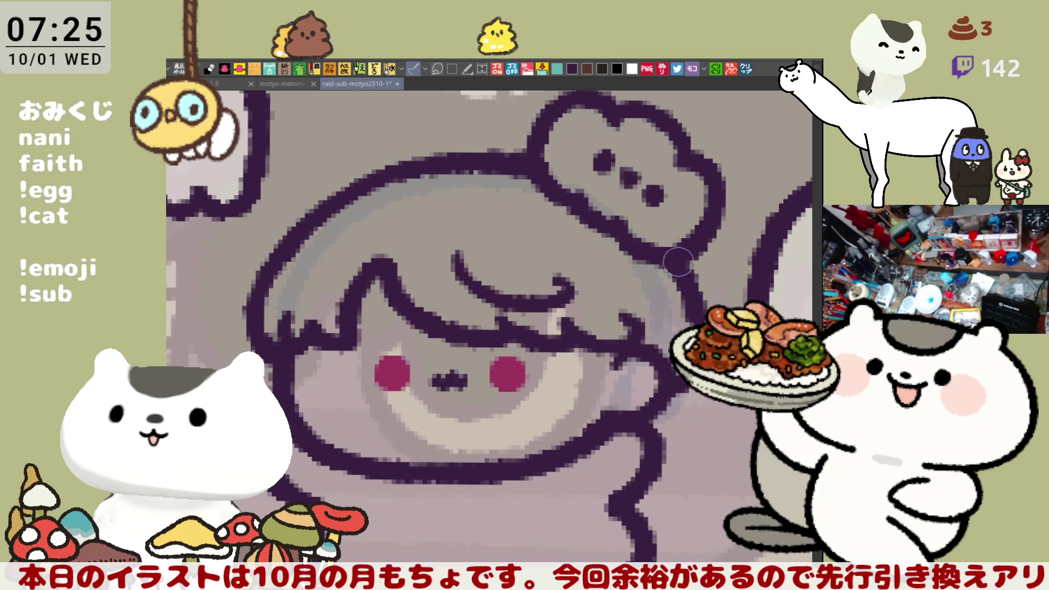
scroll(556, 191, "down", 6)
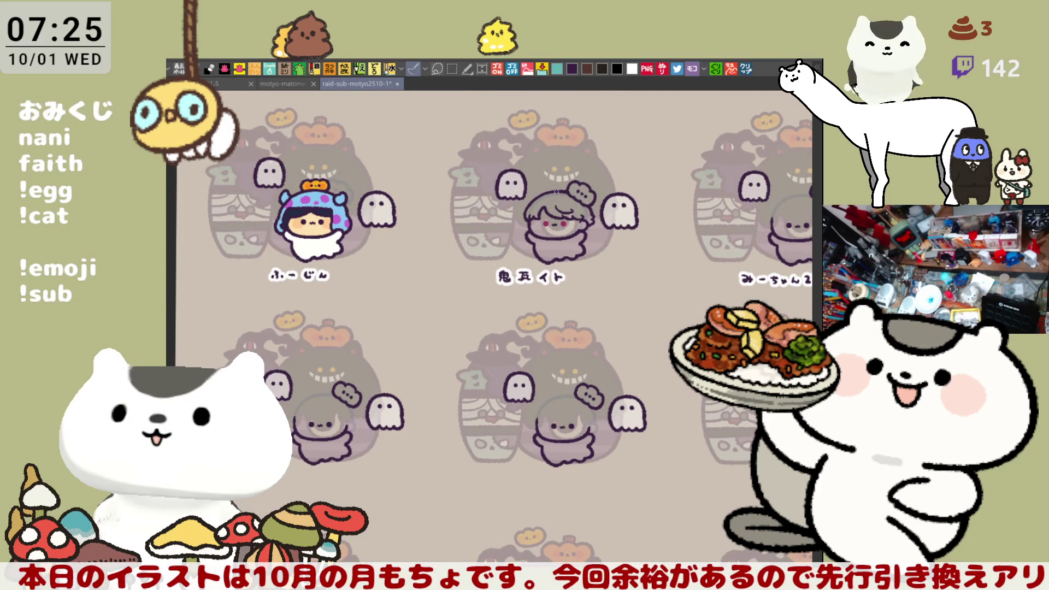
- Zoom in and pan until the ふーじん chibi in the blue monster hood fills the view
scroll(499, 184, "up", 2)
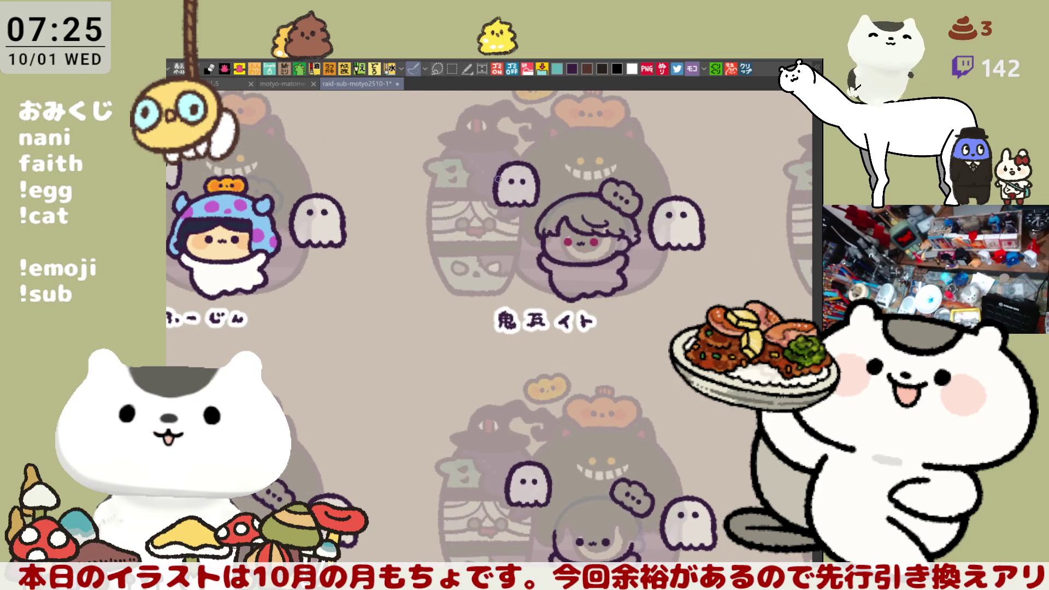
mouse_move(295, 305)
left_mouse_down()
mouse_move(492, 345)
mouse_move(517, 450)
left_mouse_up()
scroll(517, 450, "up", 3)
scroll(516, 450, "up", 2)
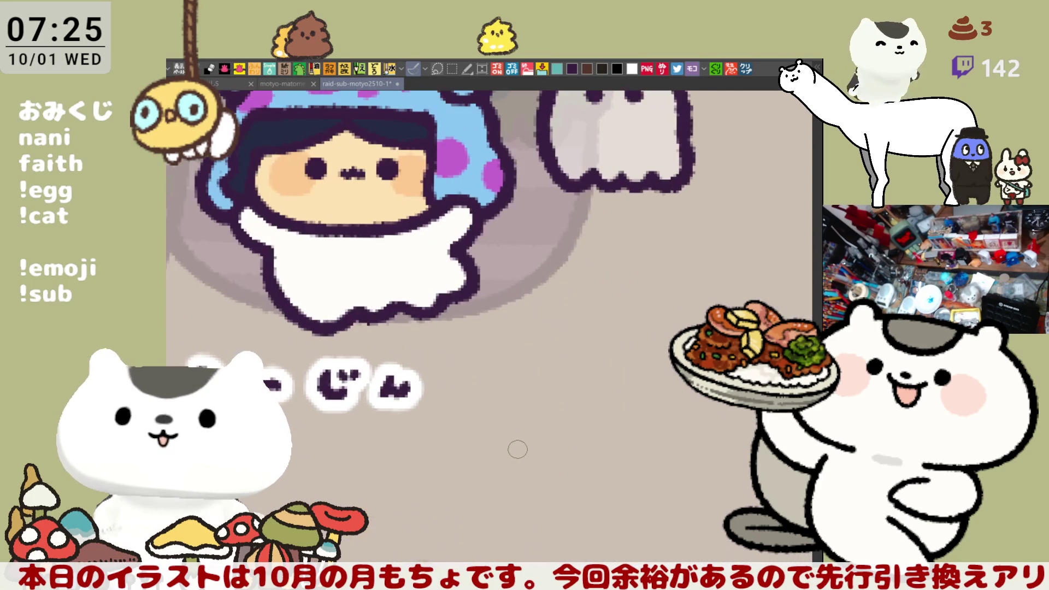
left_click_drag(496, 232, 557, 393)
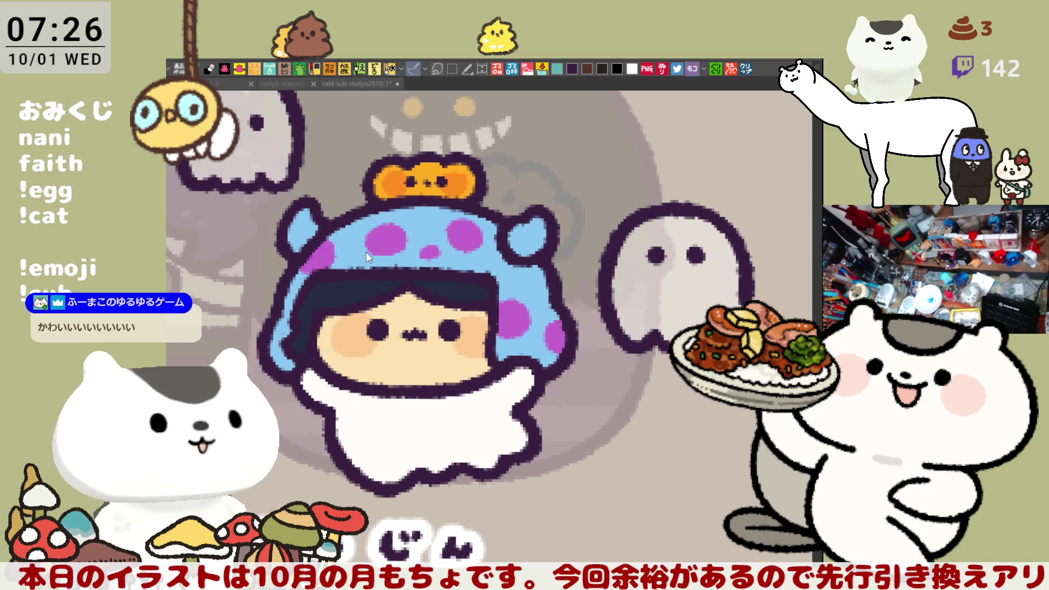
left_click_drag(350, 251, 324, 292)
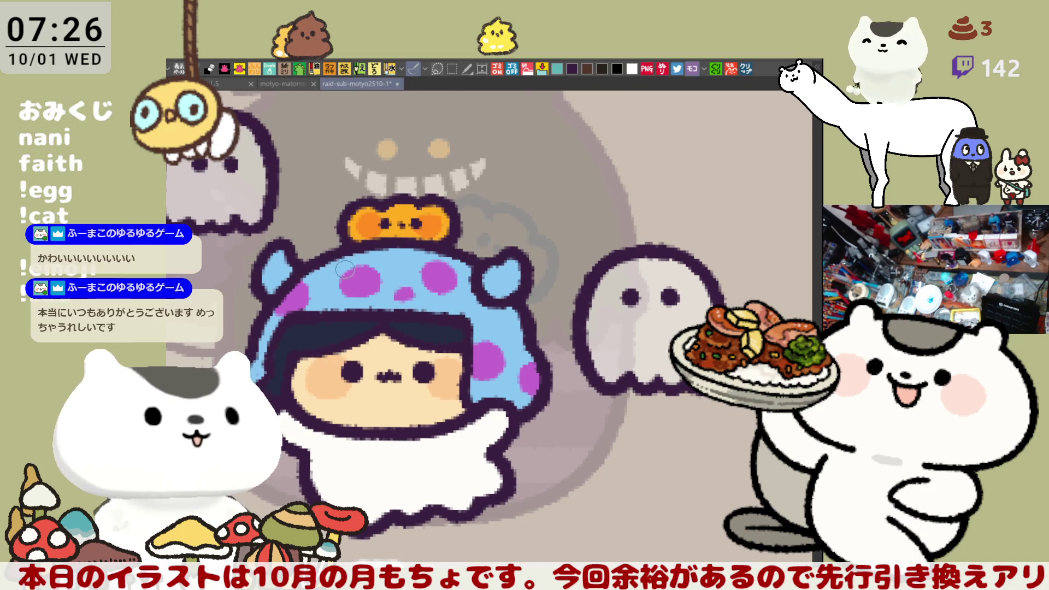
- Fill both blue horns grey and add grey marks across the dark hair
left_click(275, 269)
left_click(502, 275)
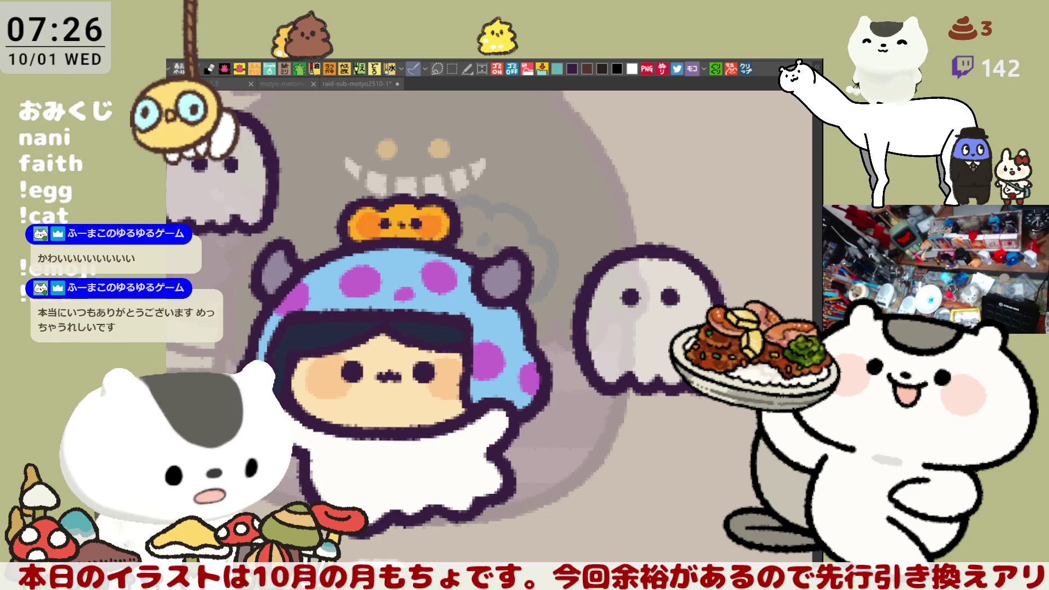
left_click_drag(300, 330, 332, 334)
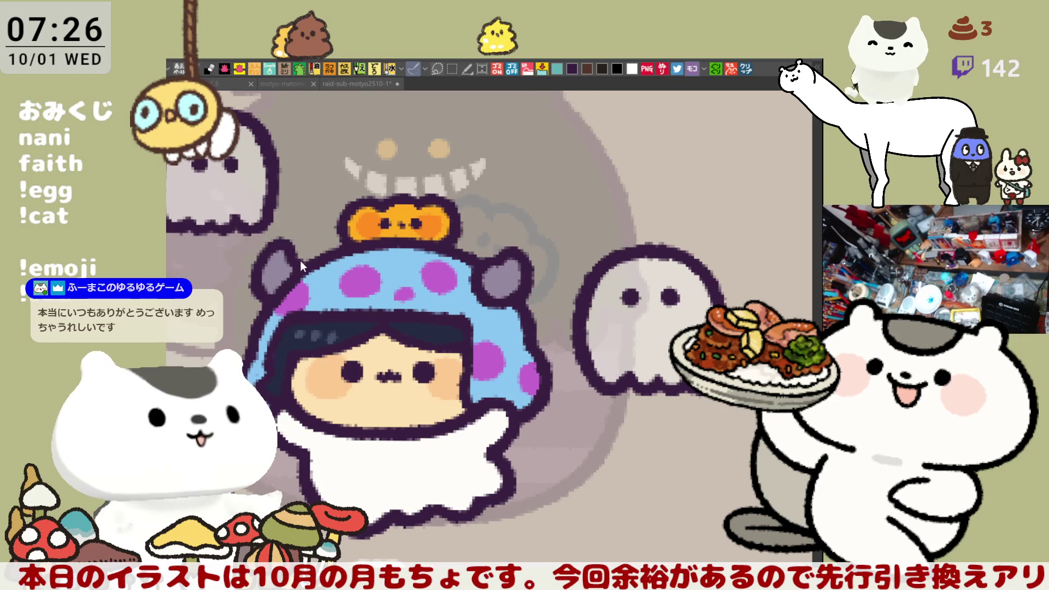
- Brush pink highlights onto both horns, dab purple on the hat edge, then move to the grey-haired chibi
left_click_drag(280, 255, 288, 270)
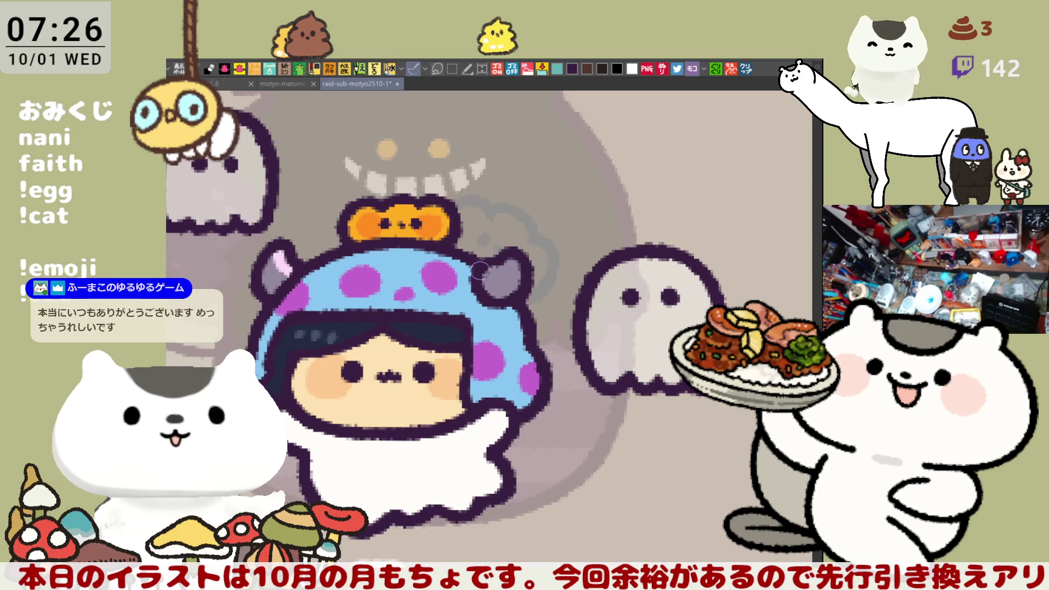
mouse_move(492, 284)
left_mouse_down()
mouse_move(506, 281)
mouse_move(491, 267)
left_mouse_up()
mouse_move(268, 270)
left_mouse_down()
mouse_move(267, 282)
mouse_move(299, 231)
left_mouse_up()
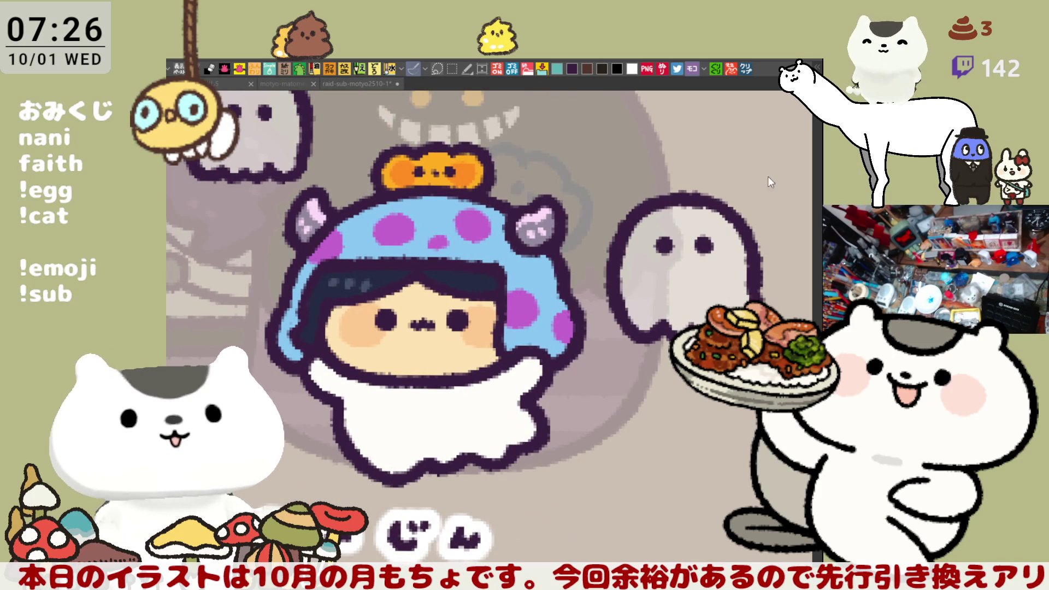
mouse_move(317, 305)
left_mouse_down()
mouse_move(283, 316)
mouse_move(294, 317)
left_mouse_up()
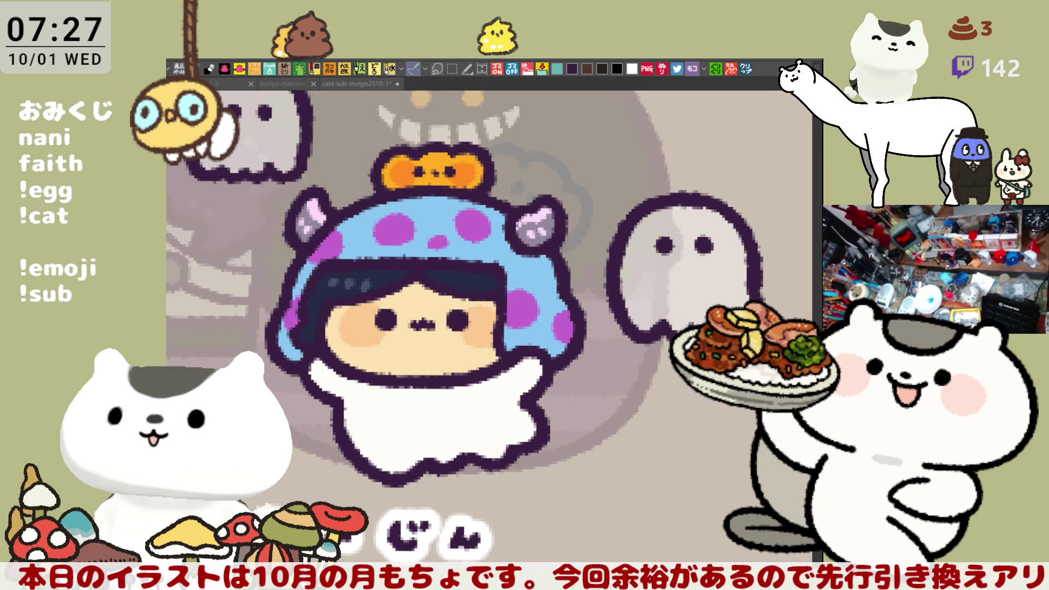
mouse_move(689, 529)
left_mouse_down()
mouse_move(603, 433)
mouse_move(494, 342)
mouse_move(419, 333)
left_mouse_up()
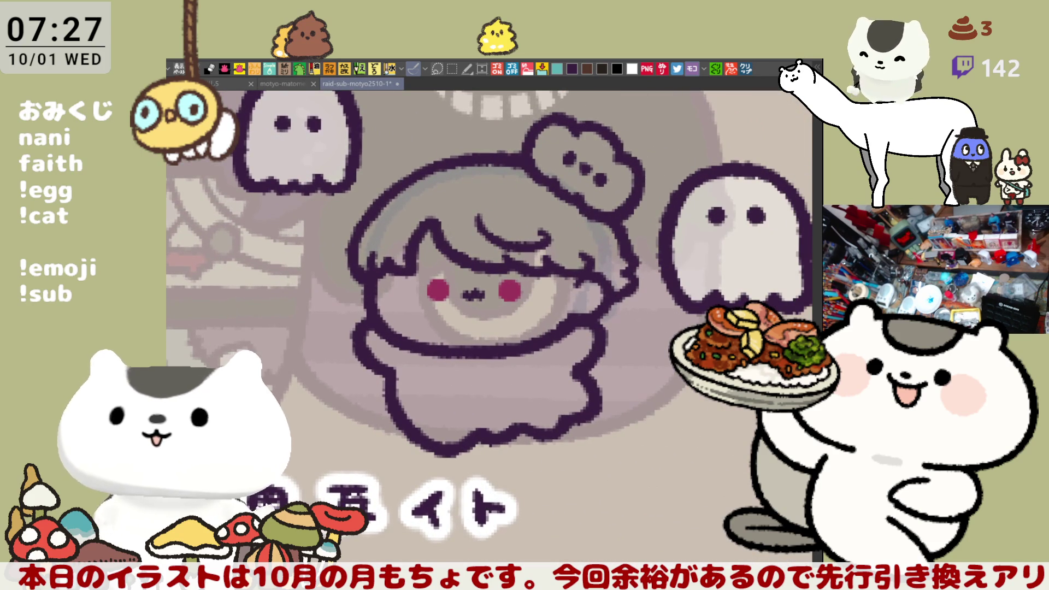
key("h")
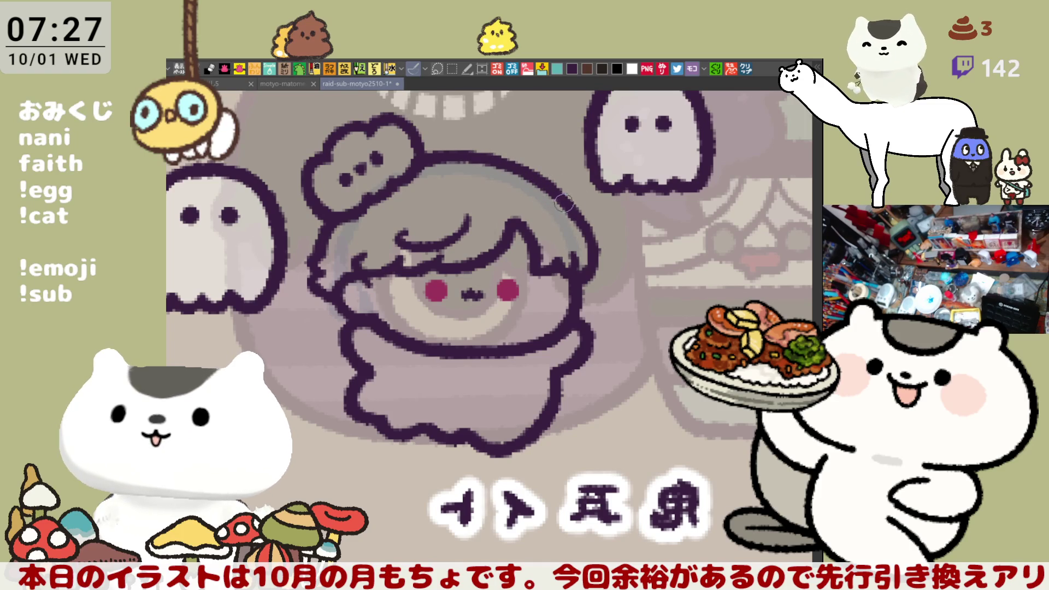
key("h")
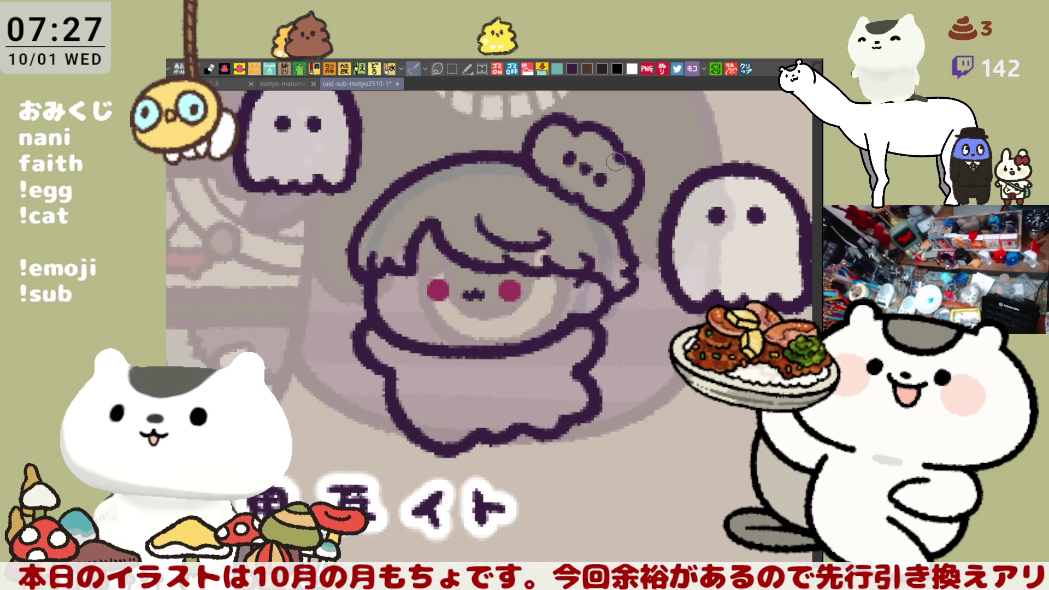
left_click_drag(538, 268, 437, 224)
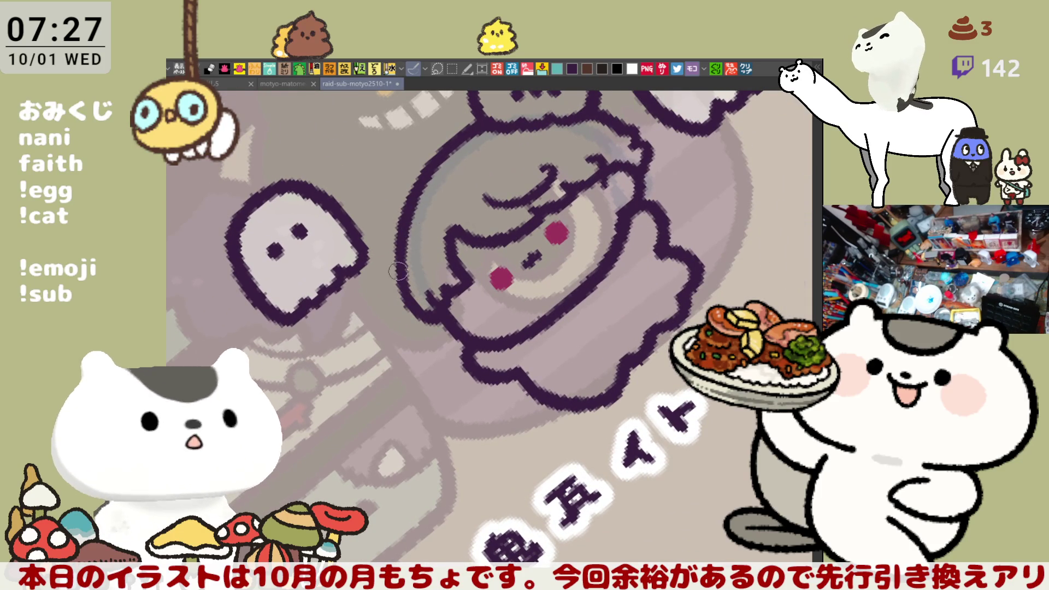
key("ctrl+0")
scroll(660, 257, "up", 2)
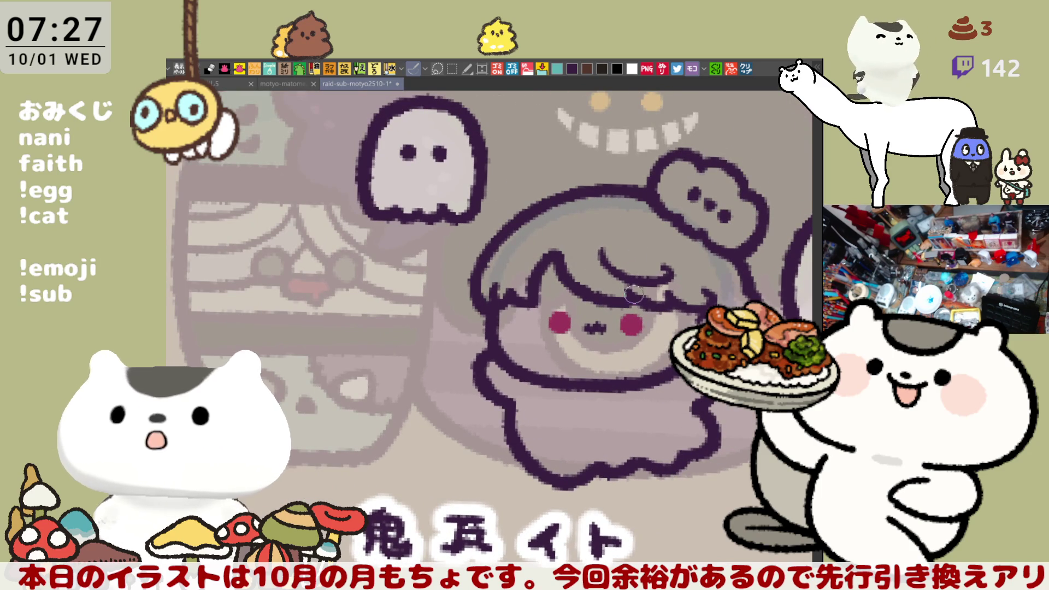
left_click_drag(602, 251, 637, 280)
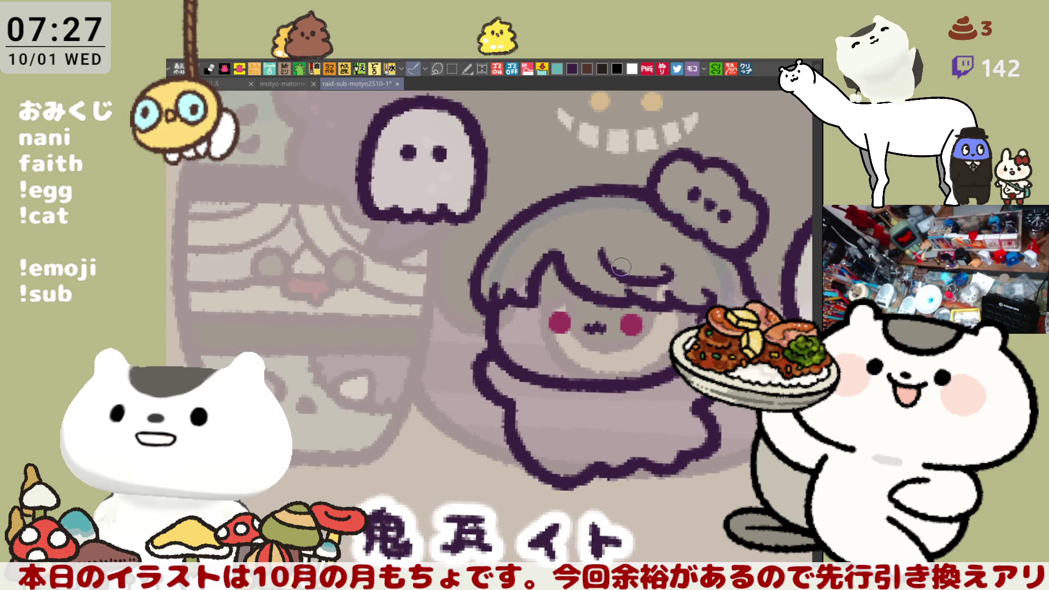
left_click_drag(705, 260, 688, 249)
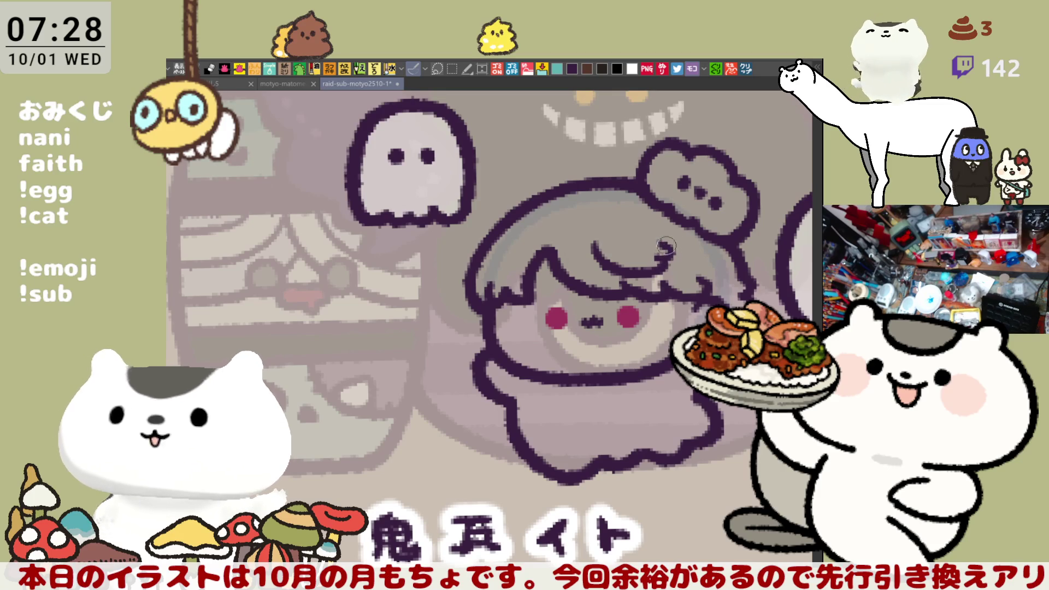
left_click_drag(666, 246, 670, 242)
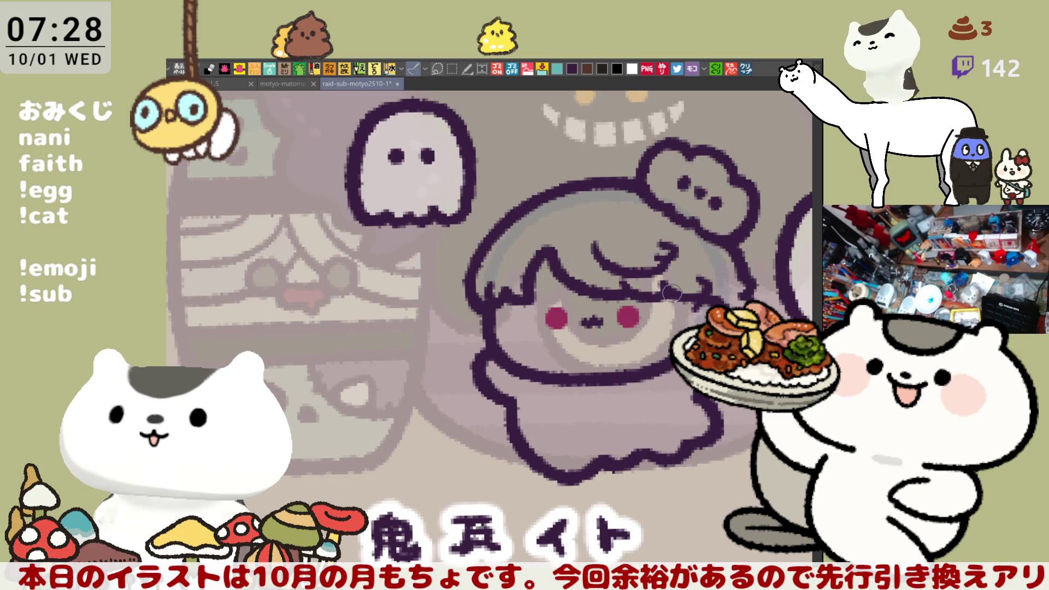
mouse_move(634, 317)
left_mouse_down()
mouse_move(661, 305)
mouse_move(617, 304)
left_mouse_up()
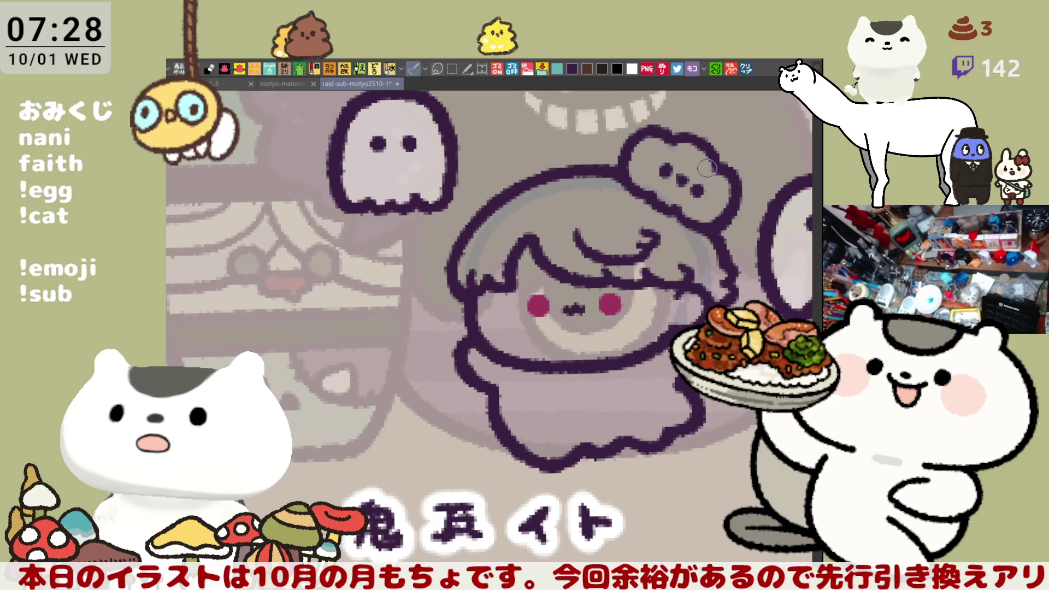
left_click_drag(511, 329, 554, 315)
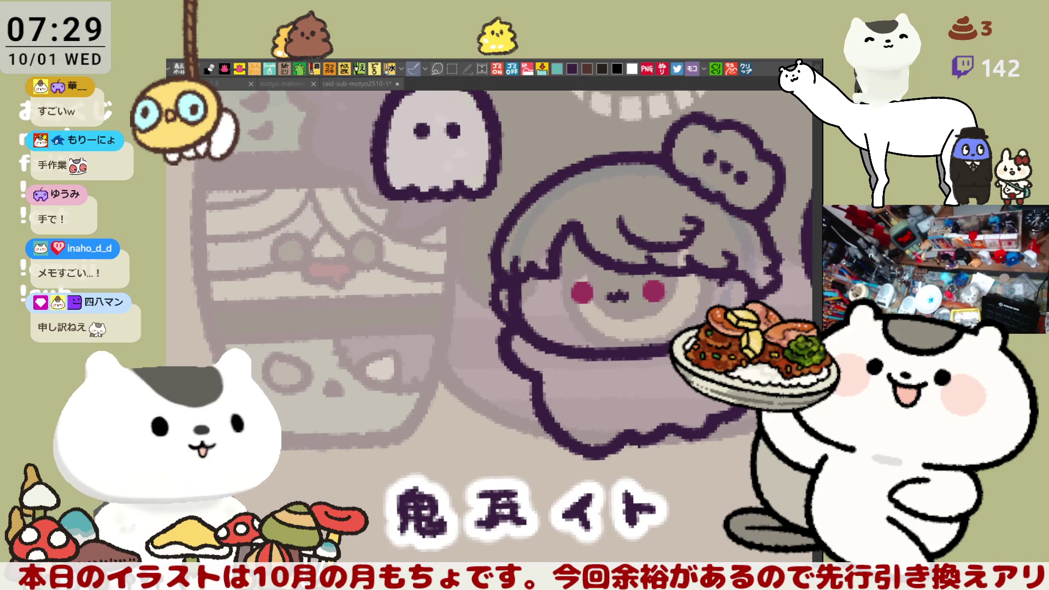
left_click(620, 299)
left_click_drag(620, 299, 535, 405)
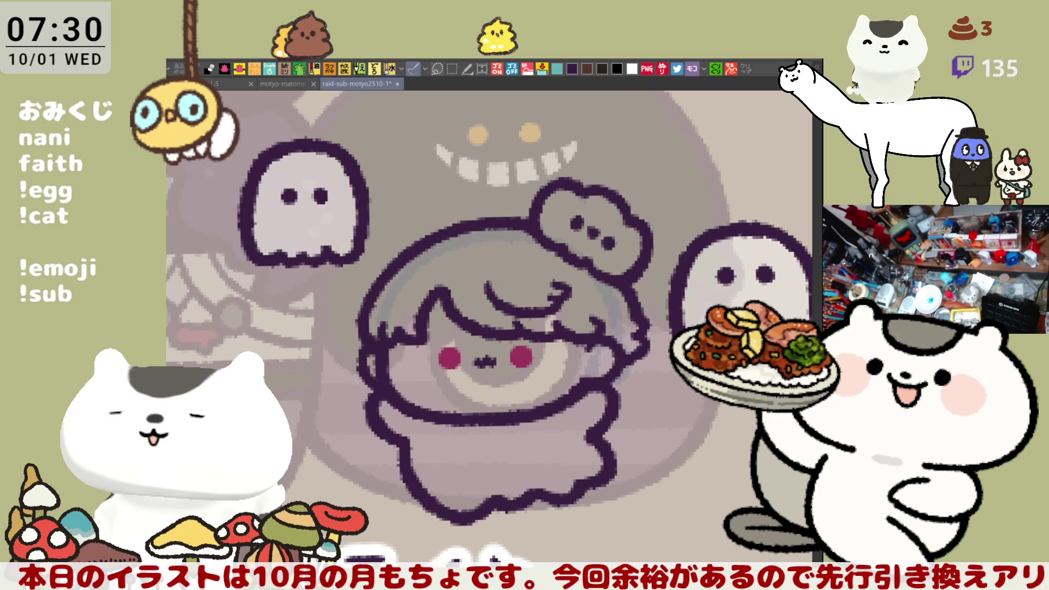
- Lasso-fill the girl's entire silhouette, hair and bow included, with blue-grey
left_click_drag(536, 449, 594, 394)
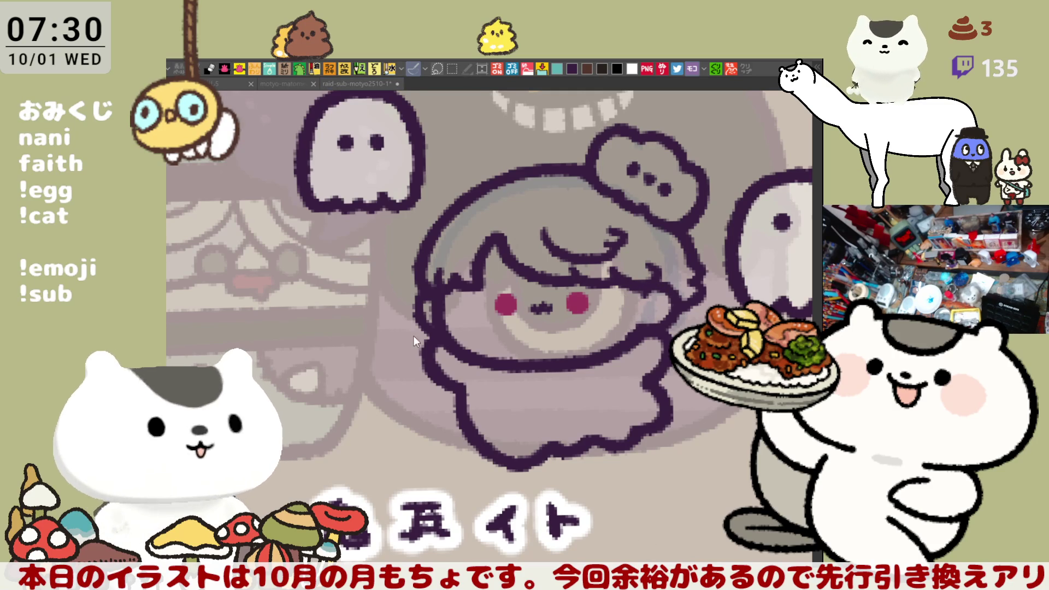
scroll(396, 316, "up", 3)
mouse_move(551, 552)
left_mouse_down()
mouse_move(650, 167)
mouse_move(628, 560)
mouse_move(550, 552)
left_mouse_up()
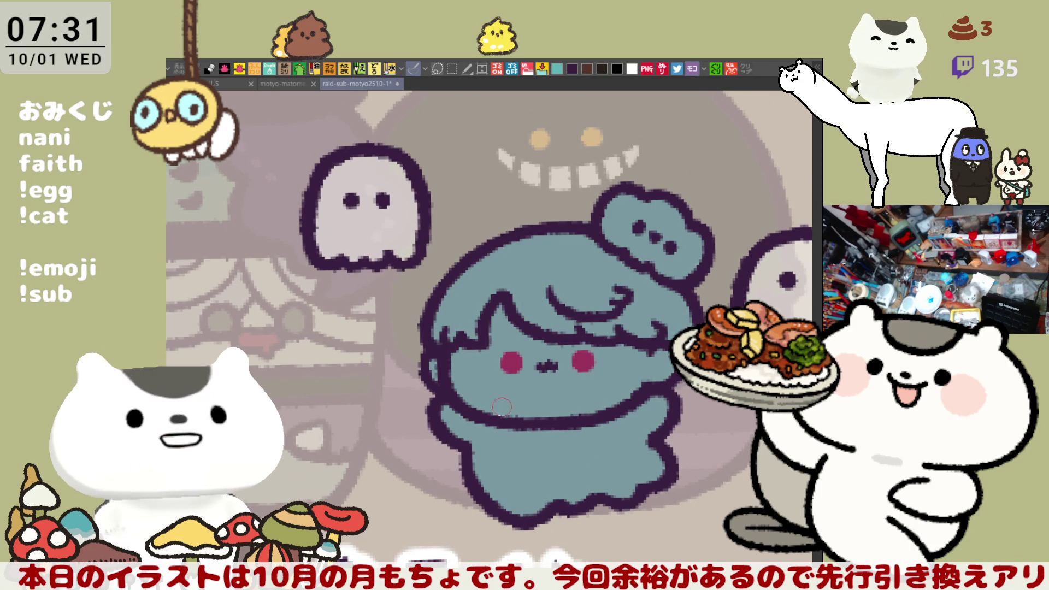
- Fill the face pink with a small ear and cheek blush, fill the body white, and highlight the hair
left_click(590, 361)
left_click_drag(432, 353, 432, 383)
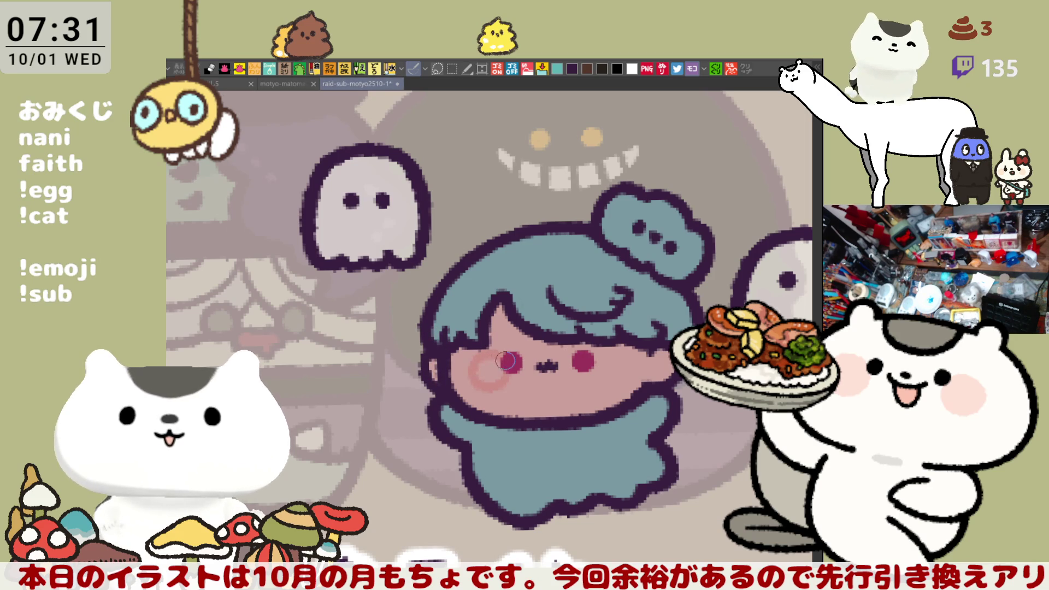
mouse_move(598, 349)
left_mouse_down()
mouse_move(625, 375)
mouse_move(614, 349)
left_mouse_up()
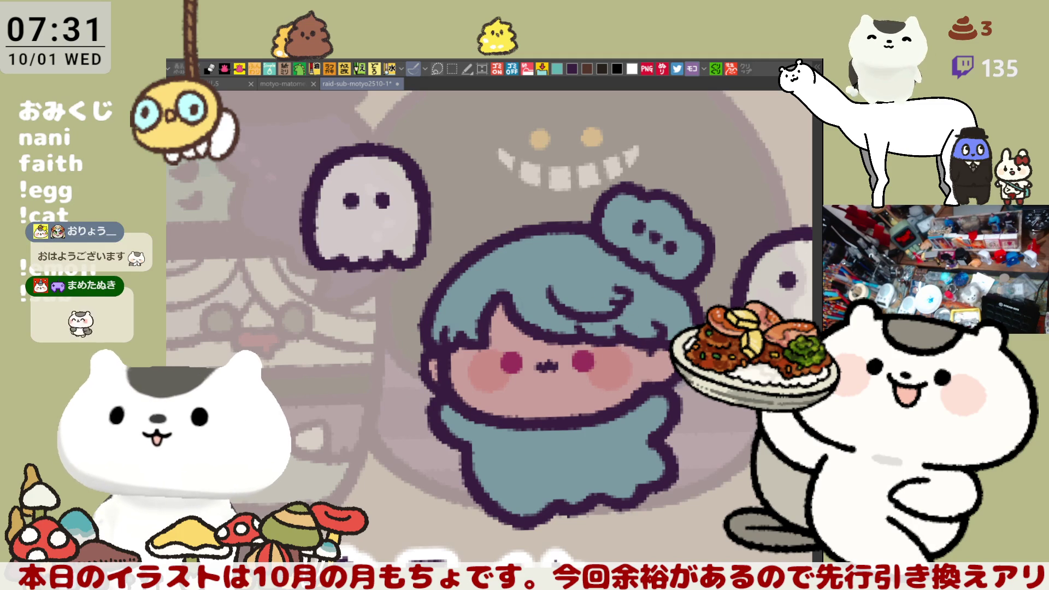
left_click(586, 439)
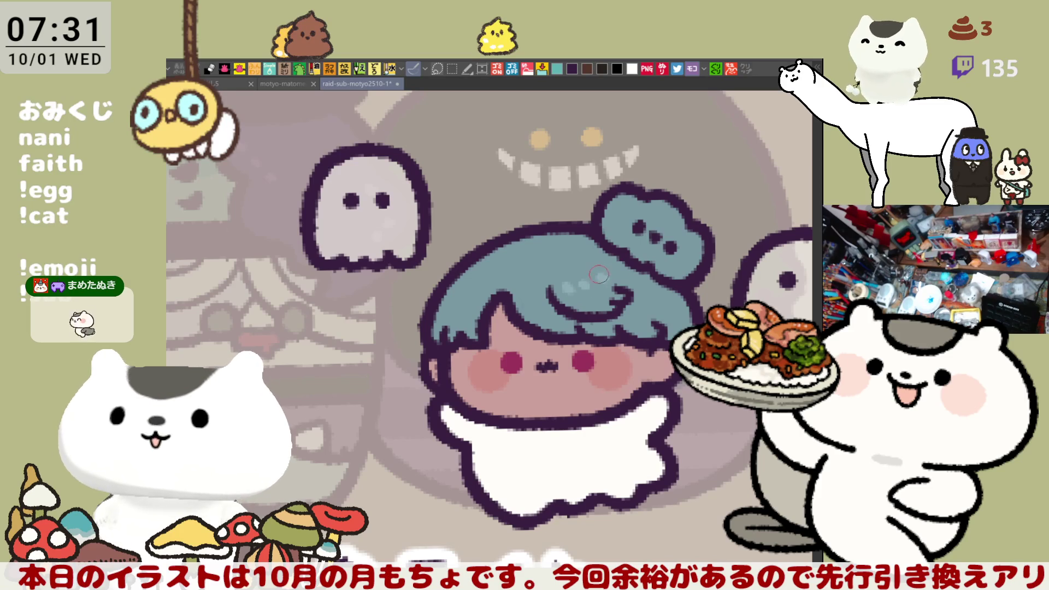
left_click_drag(589, 279, 626, 287)
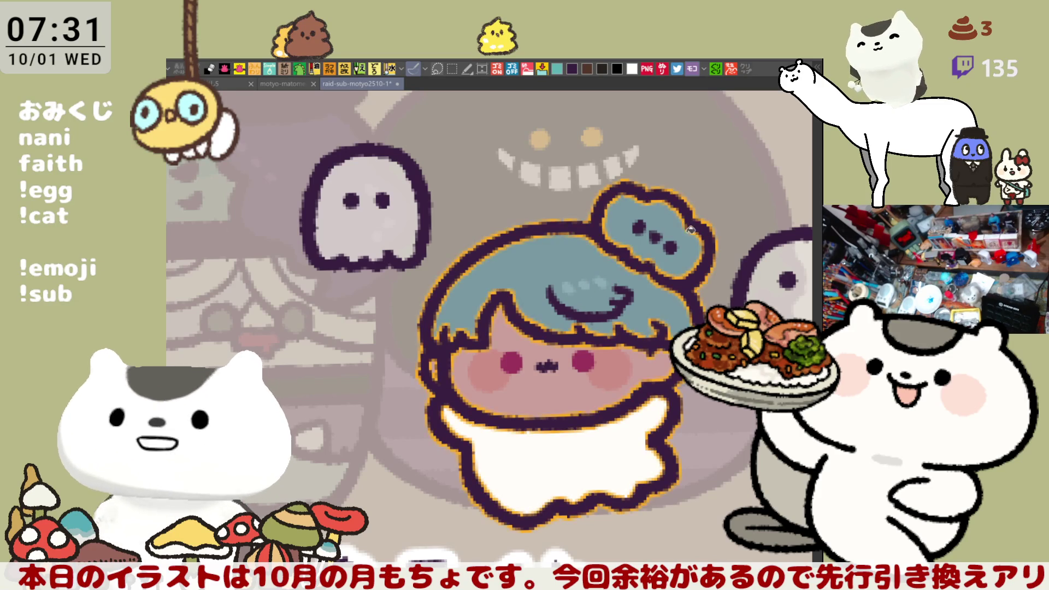
- Fill the hair bow orange and shade it with darker orange
left_click(670, 239)
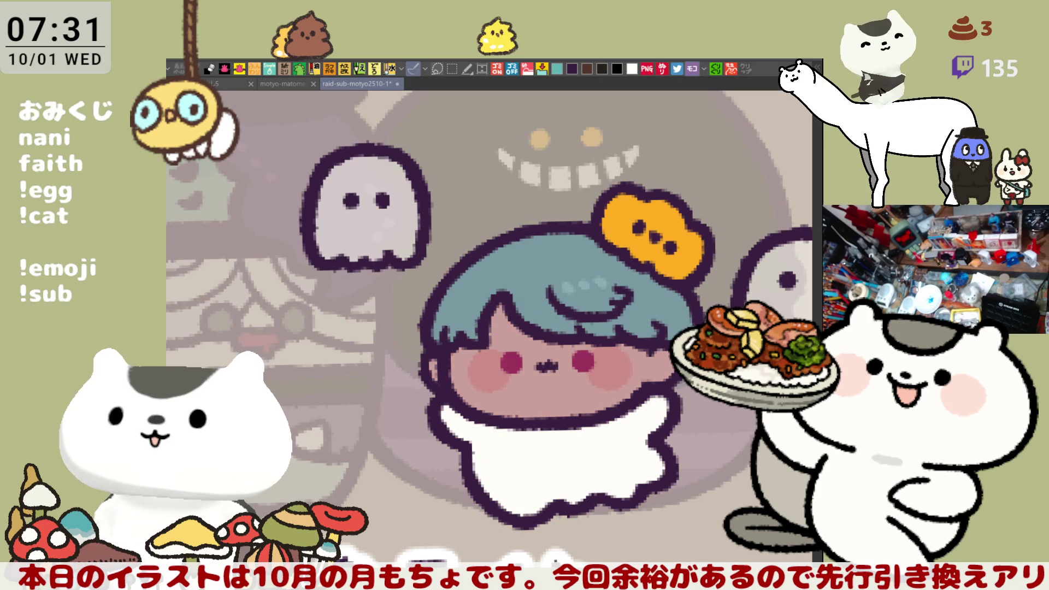
mouse_move(628, 232)
left_mouse_down()
mouse_move(616, 227)
mouse_move(631, 223)
mouse_move(620, 224)
left_mouse_up()
left_click_drag(686, 245, 672, 265)
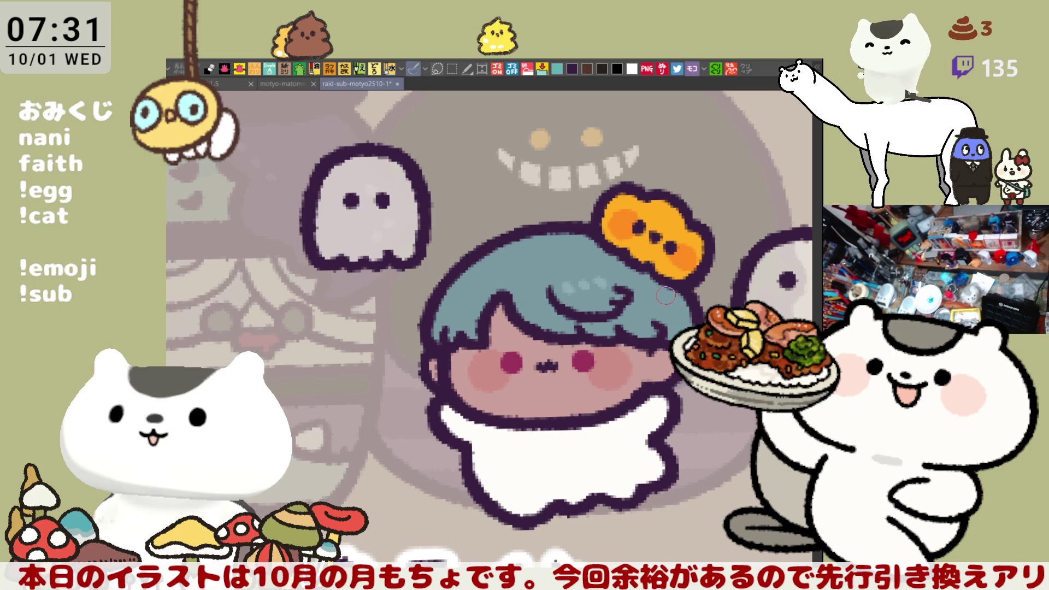
scroll(626, 350, "down", 5)
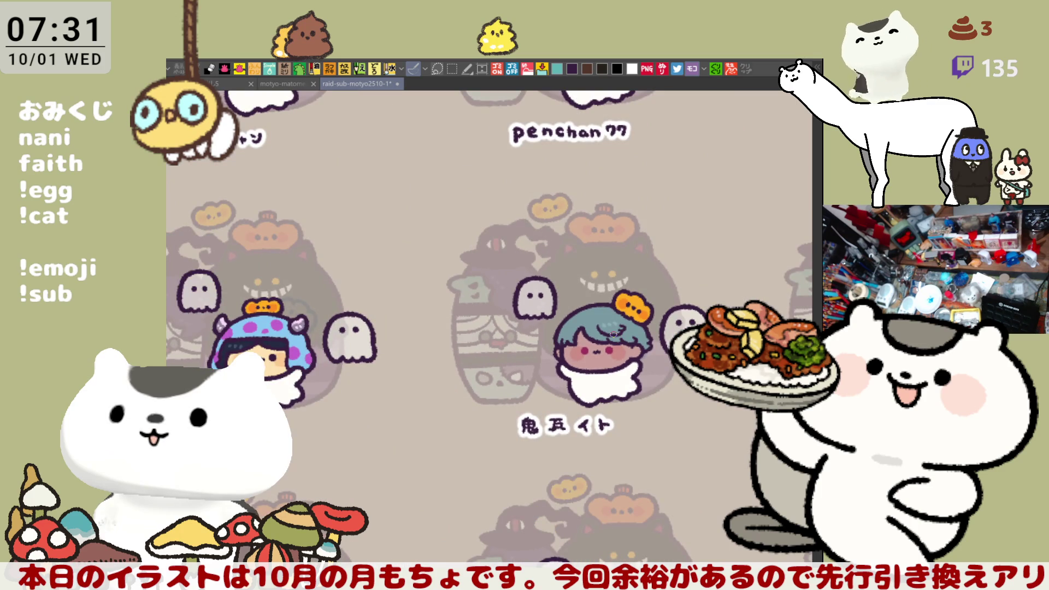
scroll(265, 143, "up", 5)
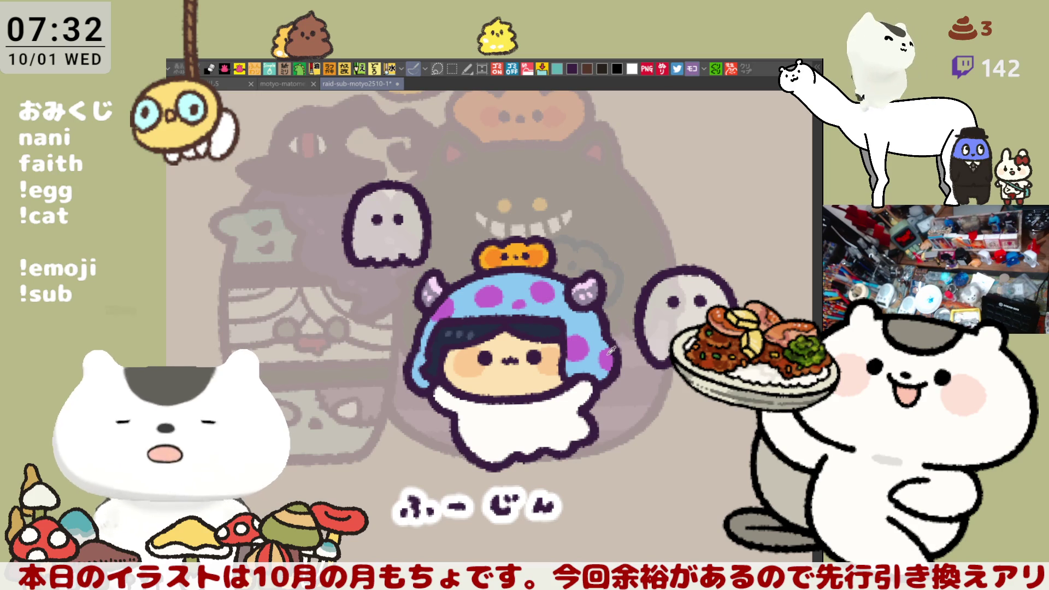
left_click_drag(438, 359, 393, 350)
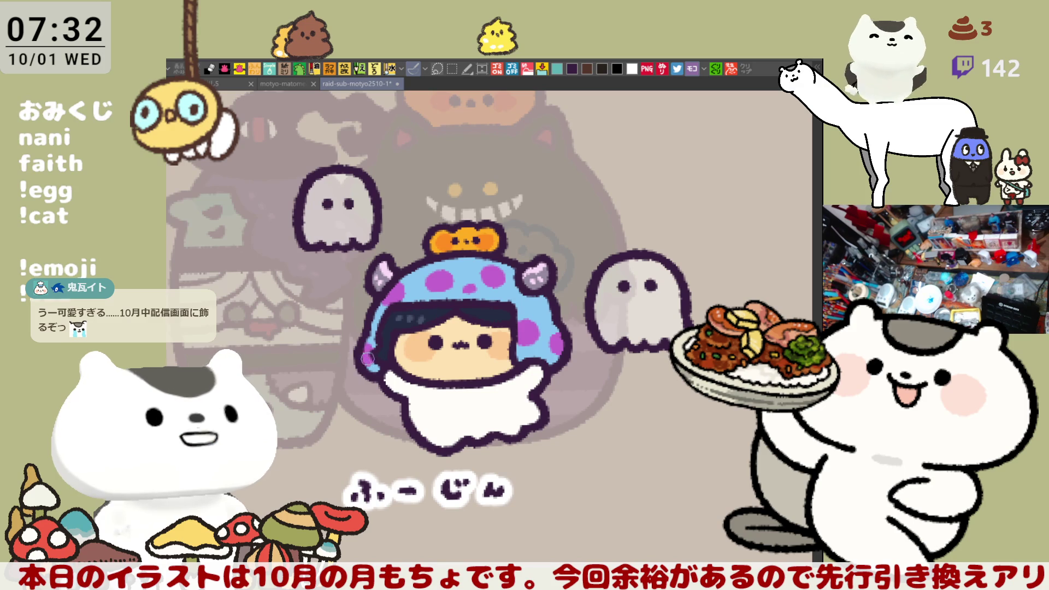
scroll(551, 298, "right", 10)
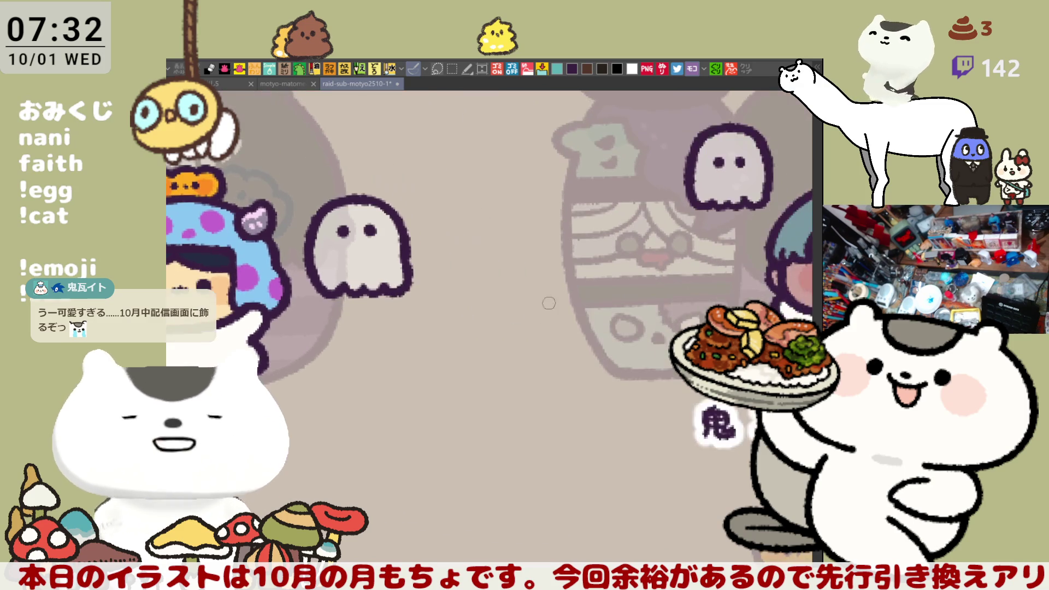
scroll(466, 313, "right", 8)
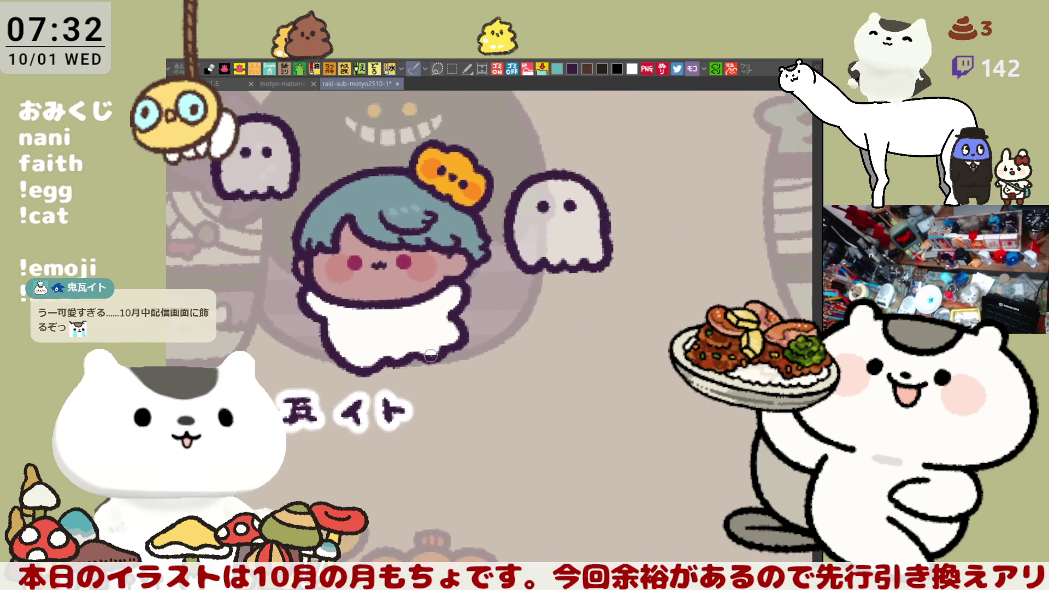
- Save the emote sheet and reframe the finished girl in view
key("ctrl+s")
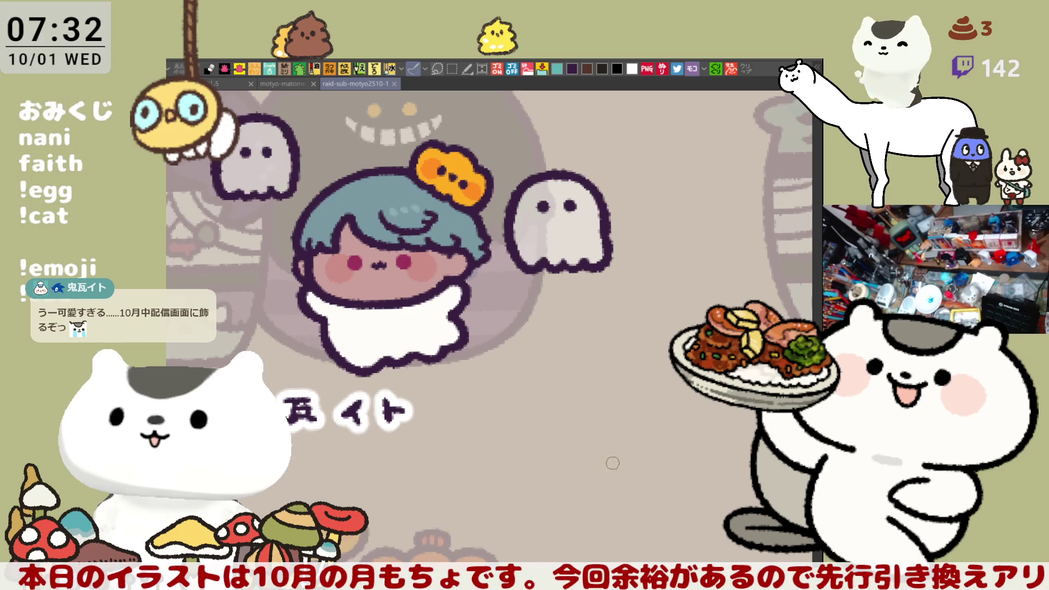
left_click_drag(612, 466, 589, 433)
left_click_drag(572, 375, 675, 457)
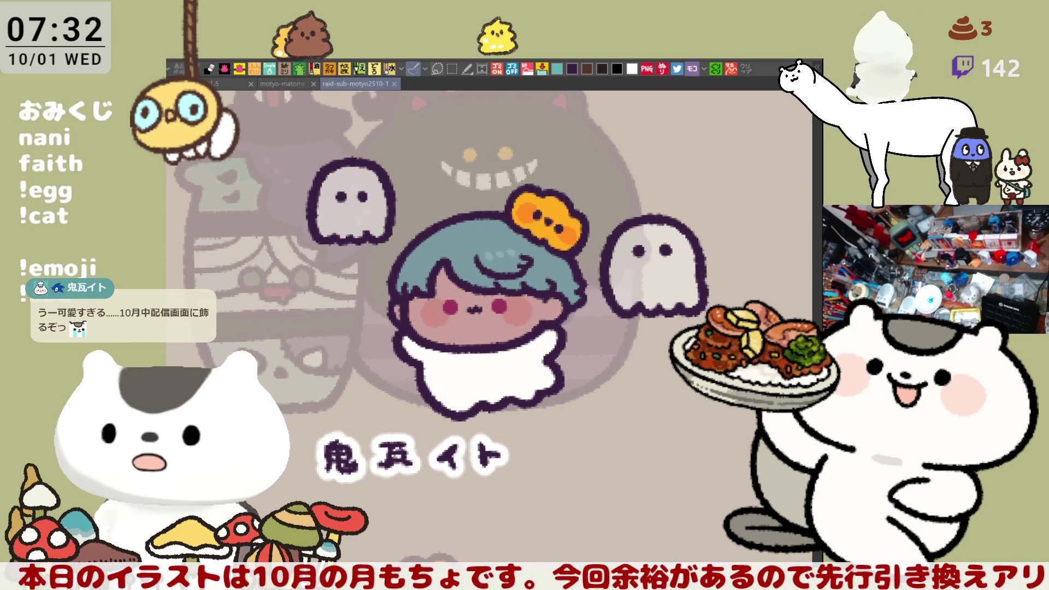
- Hide the background sketch and ghost drawings to preview the girl alone, then restore them
key("Delete")
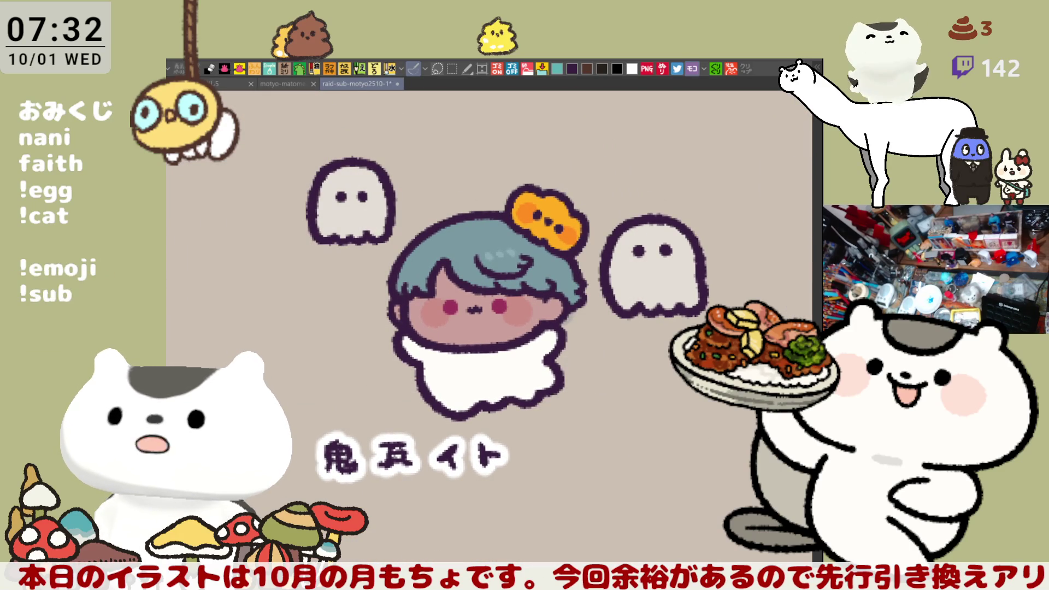
key("Delete")
mouse_move(622, 533)
left_mouse_down()
mouse_move(639, 533)
mouse_move(651, 552)
mouse_move(603, 533)
mouse_move(580, 486)
left_mouse_up()
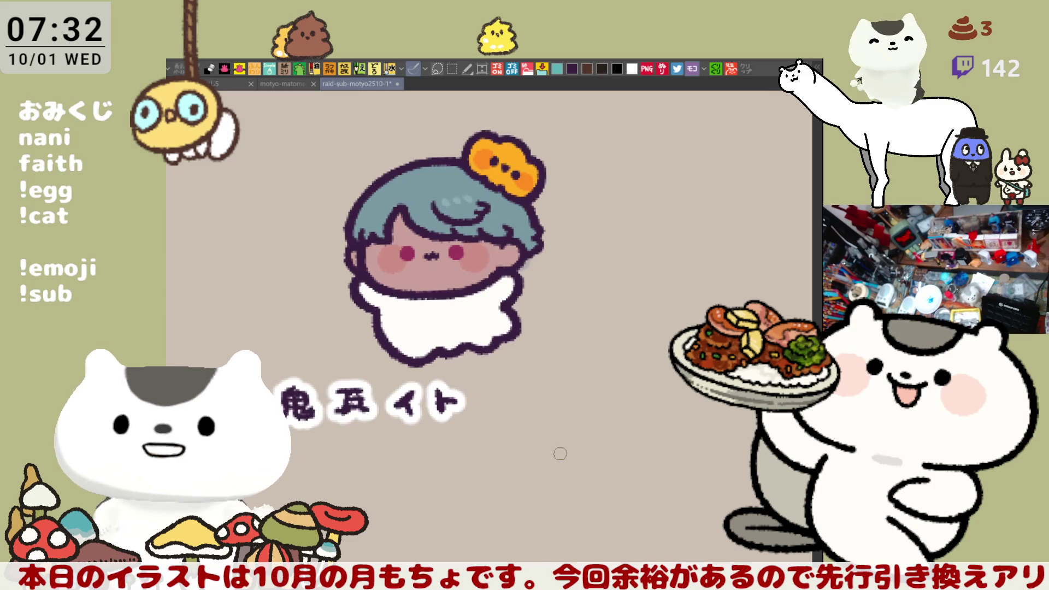
key("ctrl+z")
key("ctrl+z")
key("ctrl+z")
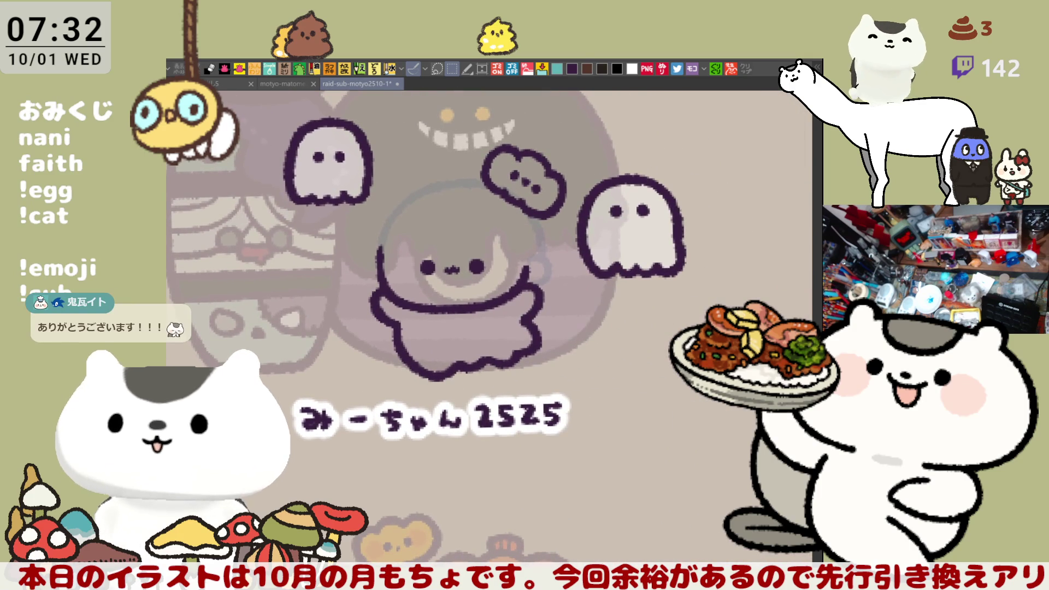
- Delete the next figure's old linework and its cloud bow, then deselect
mouse_move(425, 421)
left_mouse_down()
mouse_move(334, 253)
mouse_move(481, 139)
mouse_move(579, 172)
mouse_move(569, 225)
mouse_move(371, 416)
left_mouse_up()
key("Delete")
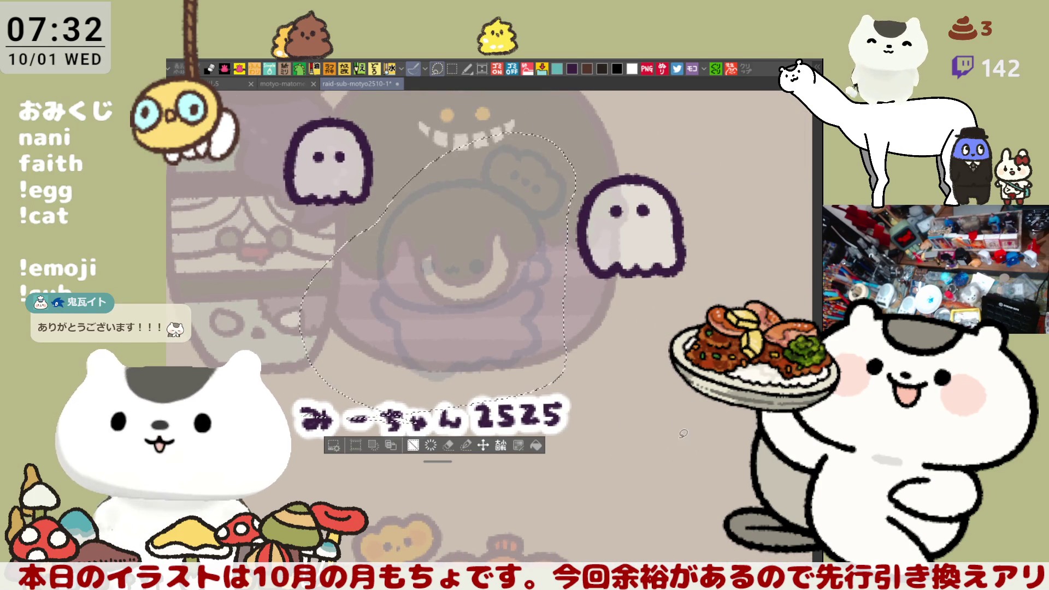
mouse_move(683, 240)
left_mouse_down()
mouse_move(743, 143)
mouse_move(773, 221)
mouse_move(686, 236)
left_mouse_up()
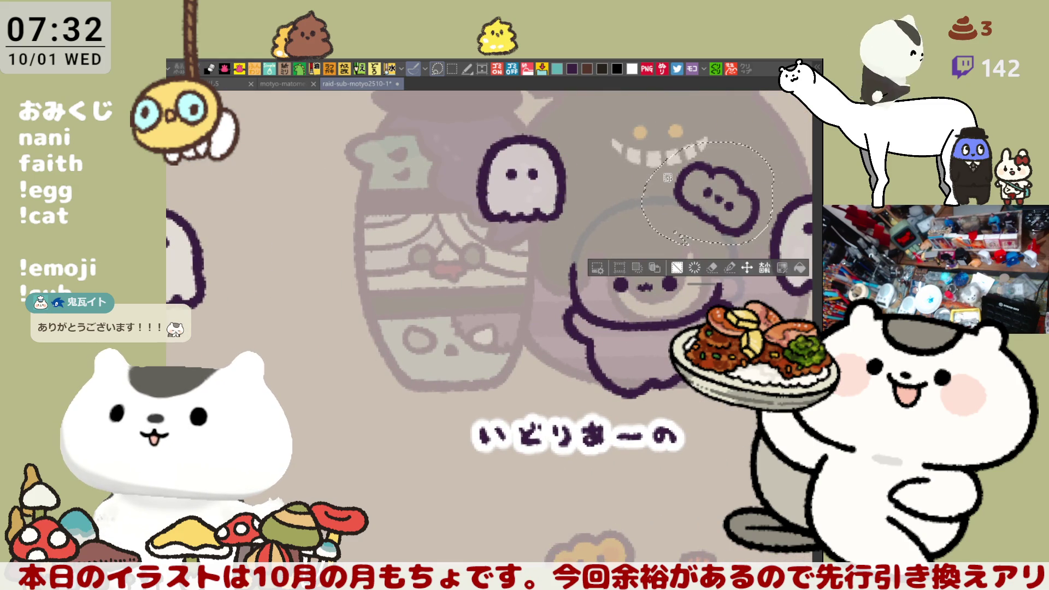
key("Delete")
key("ctrl+d")
- Draw a thin dark purple curve along the left side of the new head
mouse_move(302, 452)
left_mouse_down()
mouse_move(526, 382)
mouse_move(632, 391)
left_mouse_up()
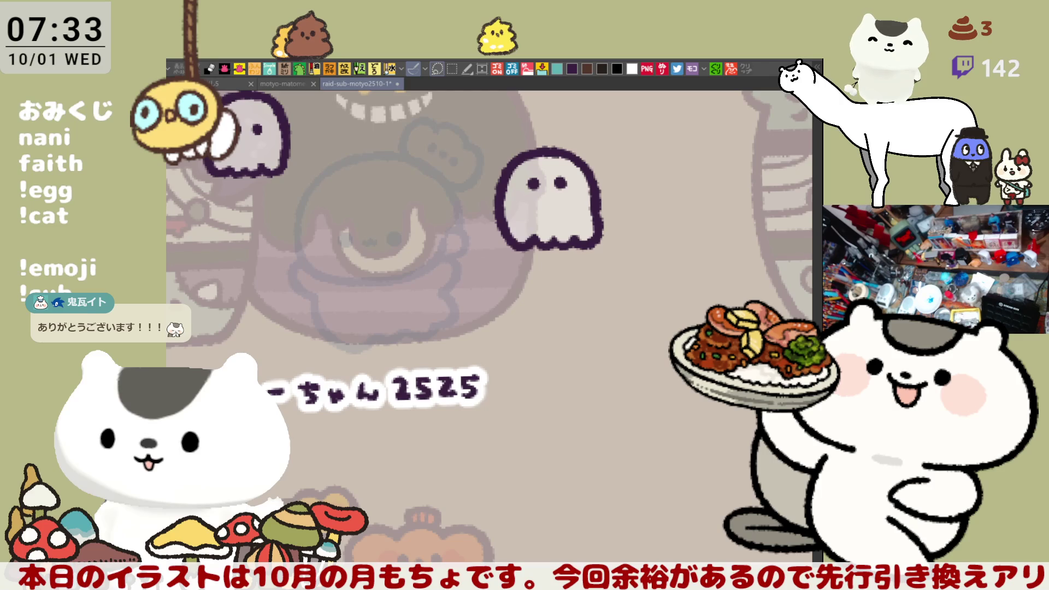
scroll(637, 385, "up", 3)
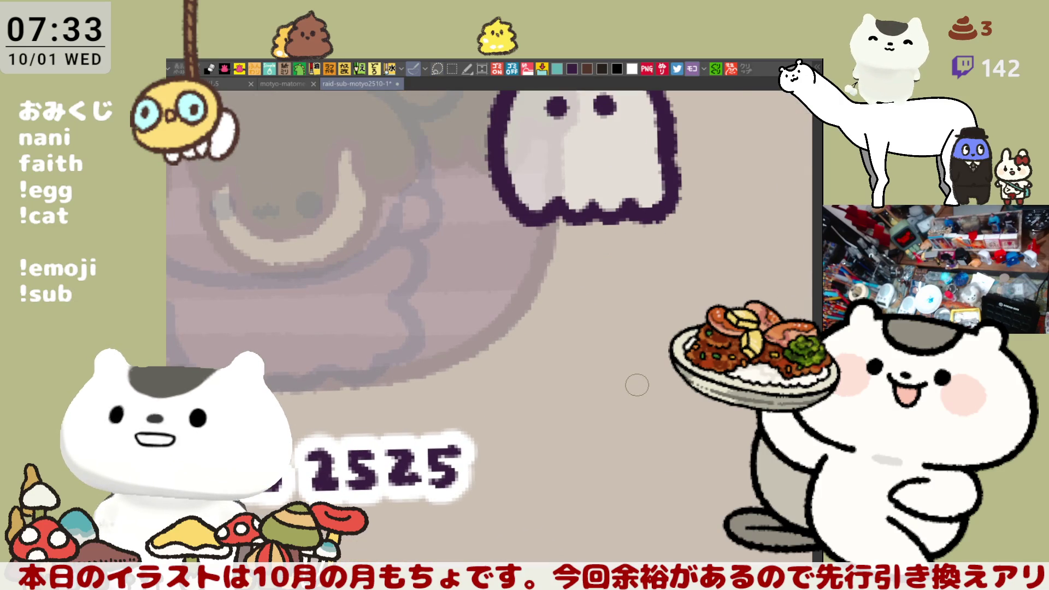
scroll(637, 385, "down", 2)
scroll(606, 252, "up", 2)
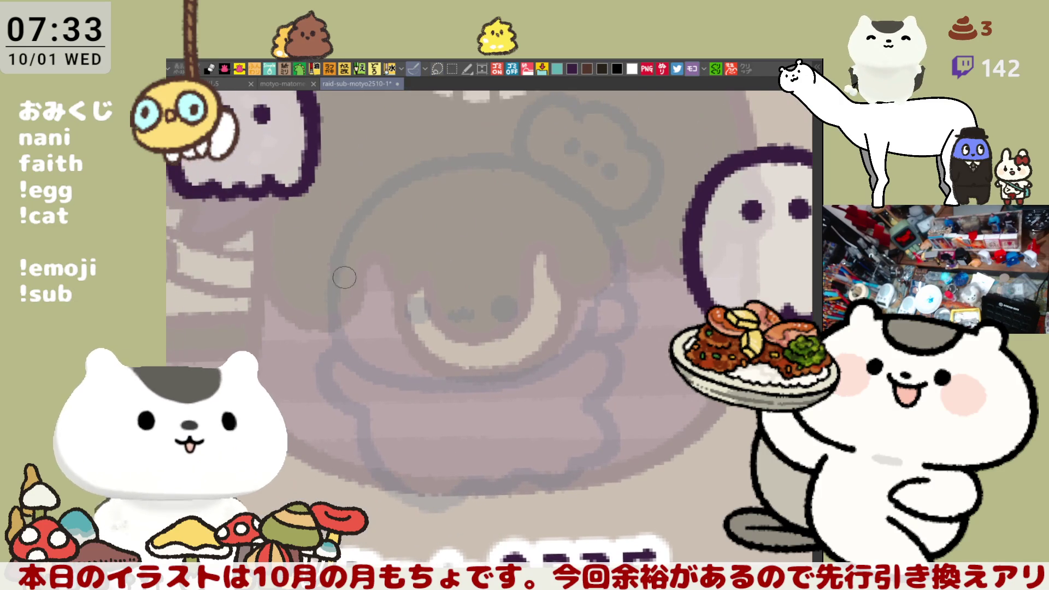
left_click_drag(359, 224, 333, 298)
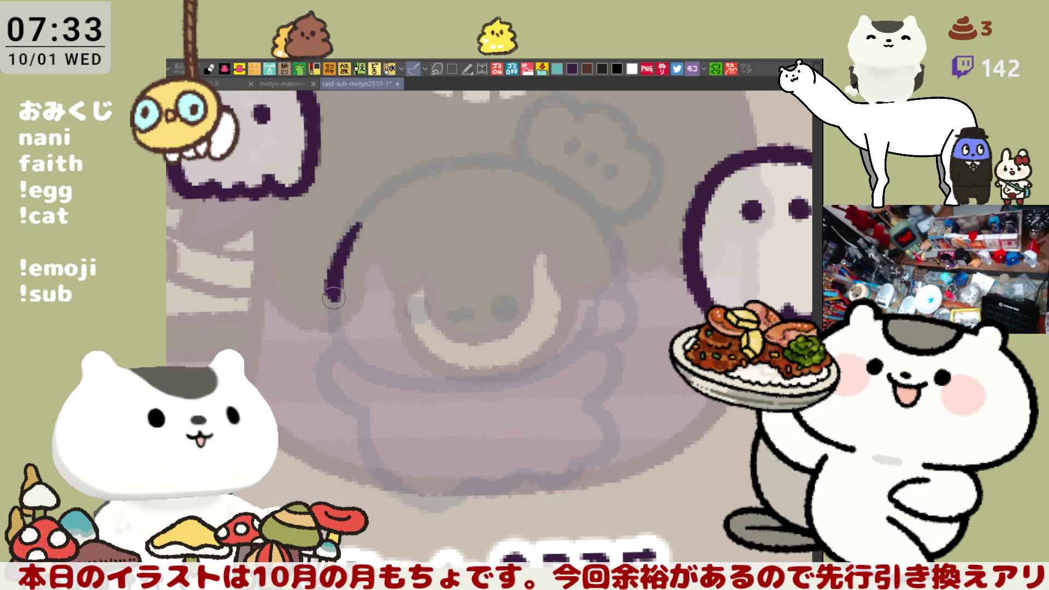
key("ctrl+z")
left_click_drag(358, 226, 333, 307)
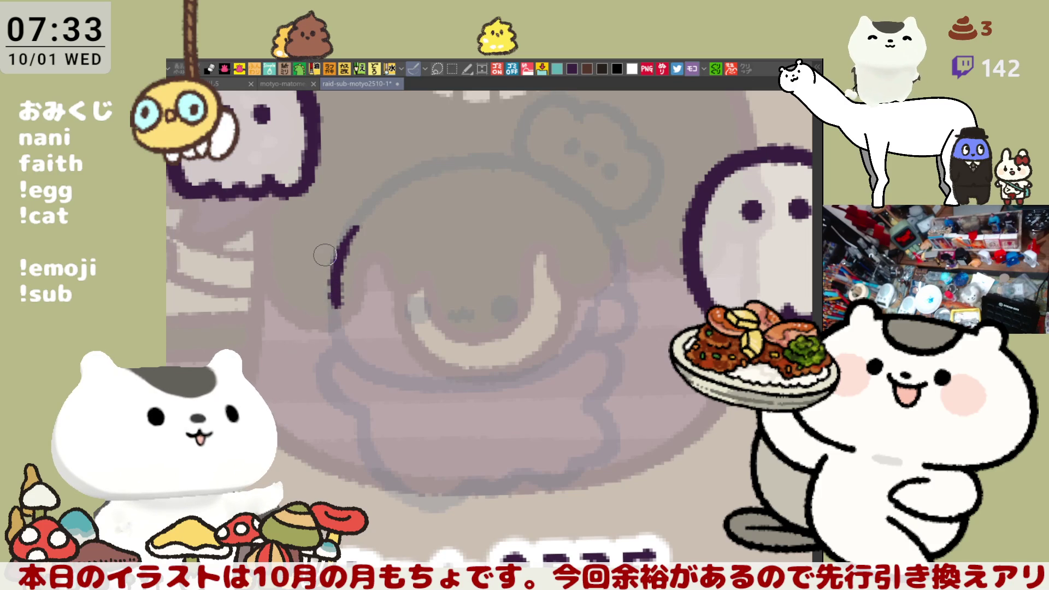
scroll(324, 254, "down", 6)
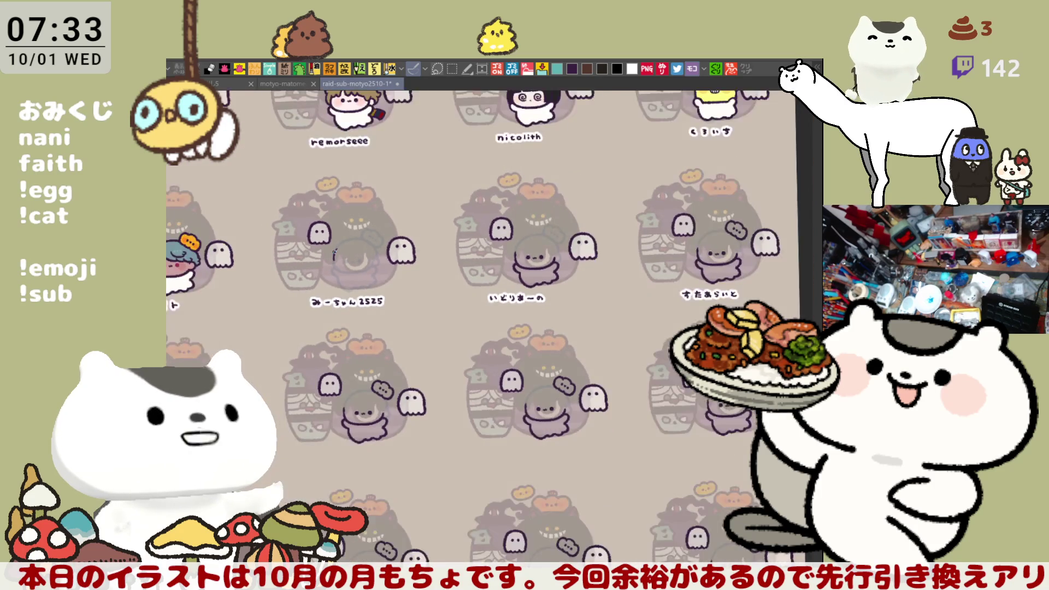
- Zoom out, pan across the sheet, and zoom in on the たけまるく chibi with the black cap
scroll(334, 253, "down", 1)
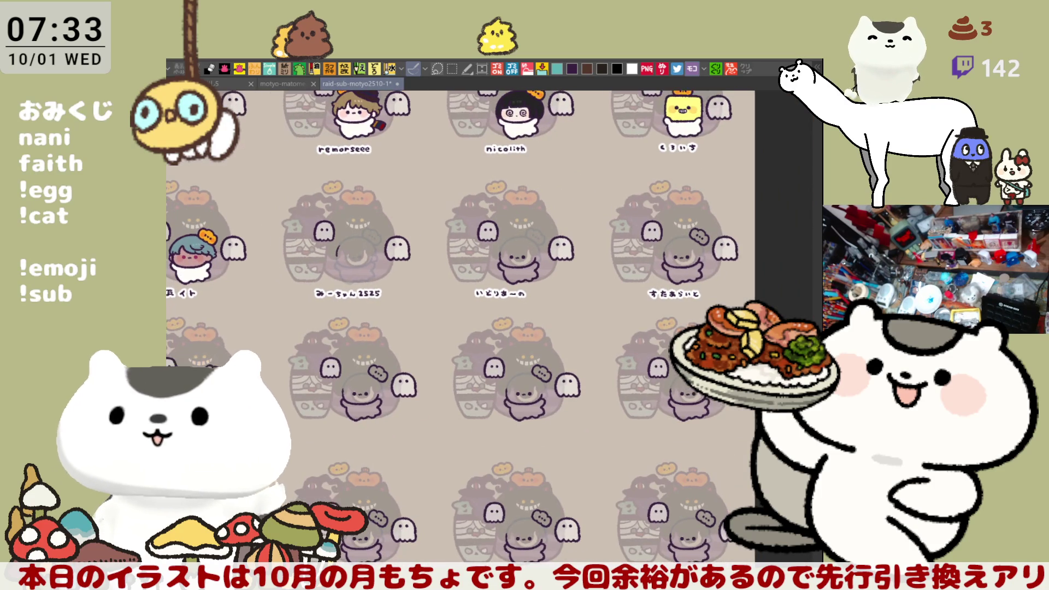
scroll(569, 220, "up", 7)
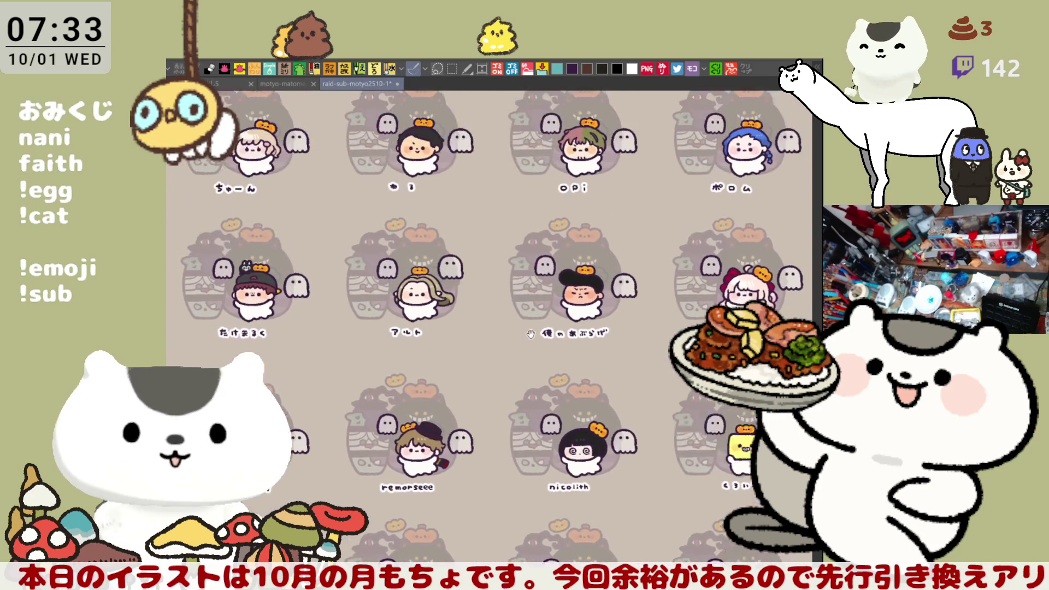
left_click_drag(477, 325, 677, 349)
scroll(677, 350, "up", 1)
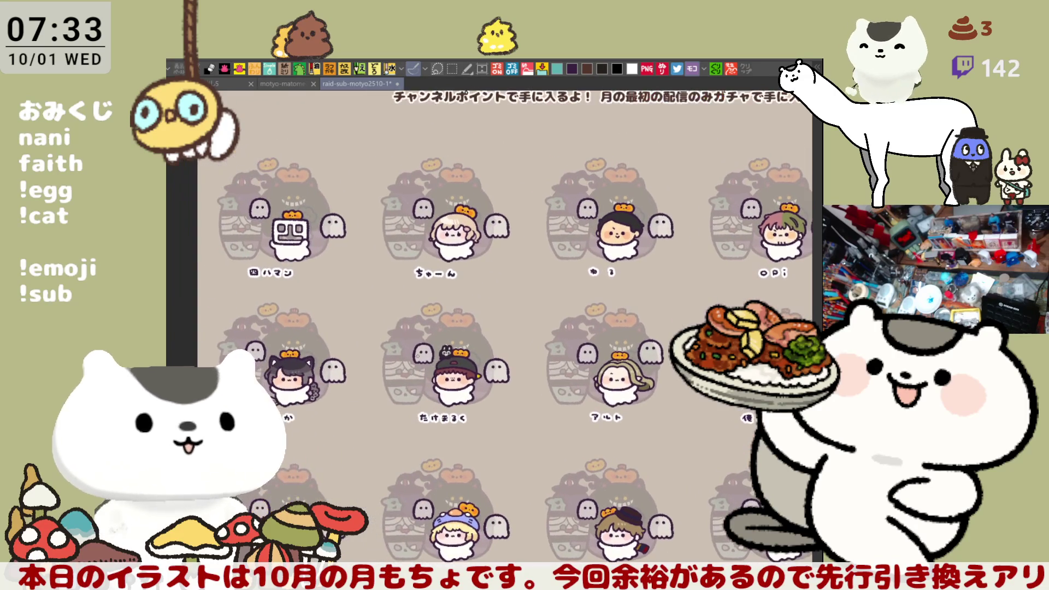
scroll(526, 423, "up", 6)
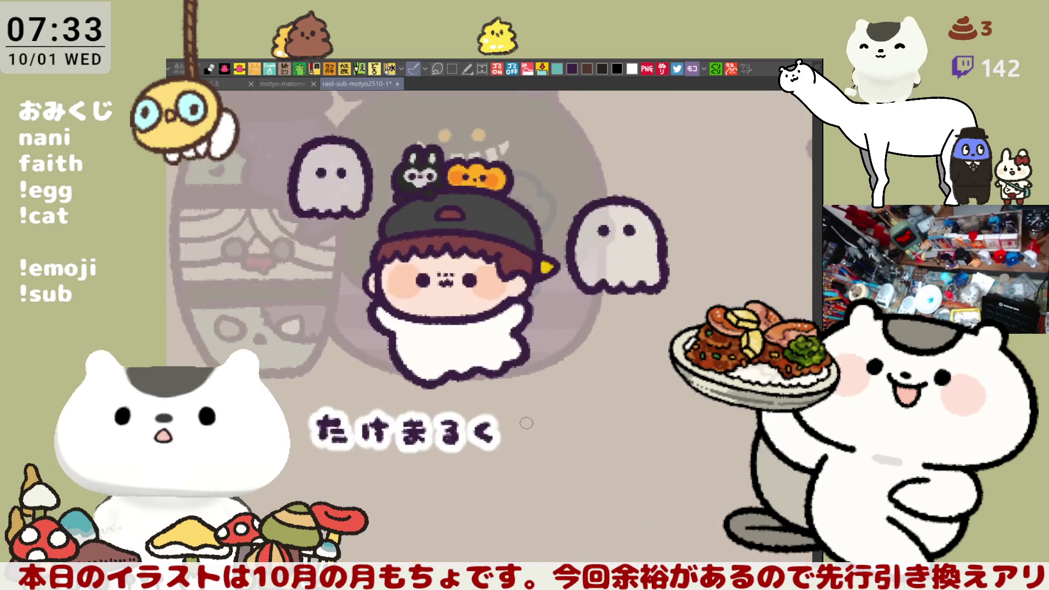
scroll(526, 423, "up", 3)
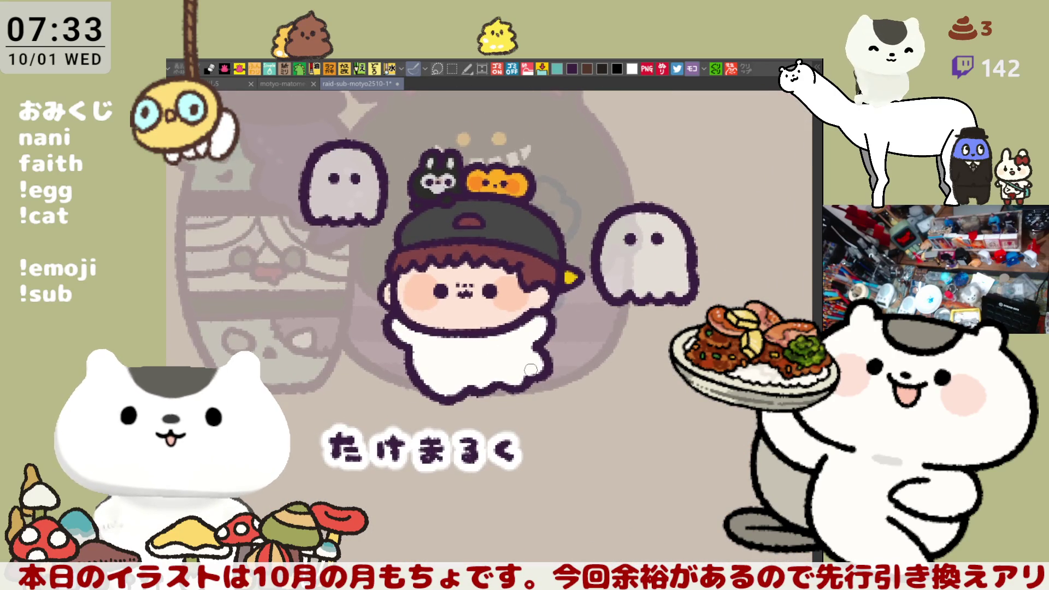
left_click_drag(570, 408, 571, 419)
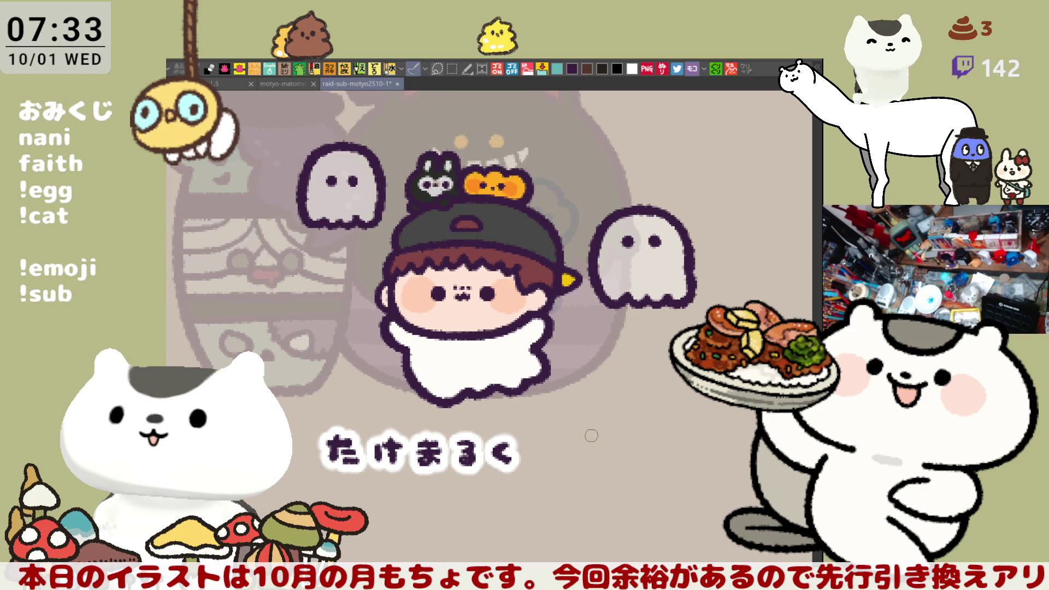
scroll(591, 435, "up", 2)
scroll(592, 425, "down", 5)
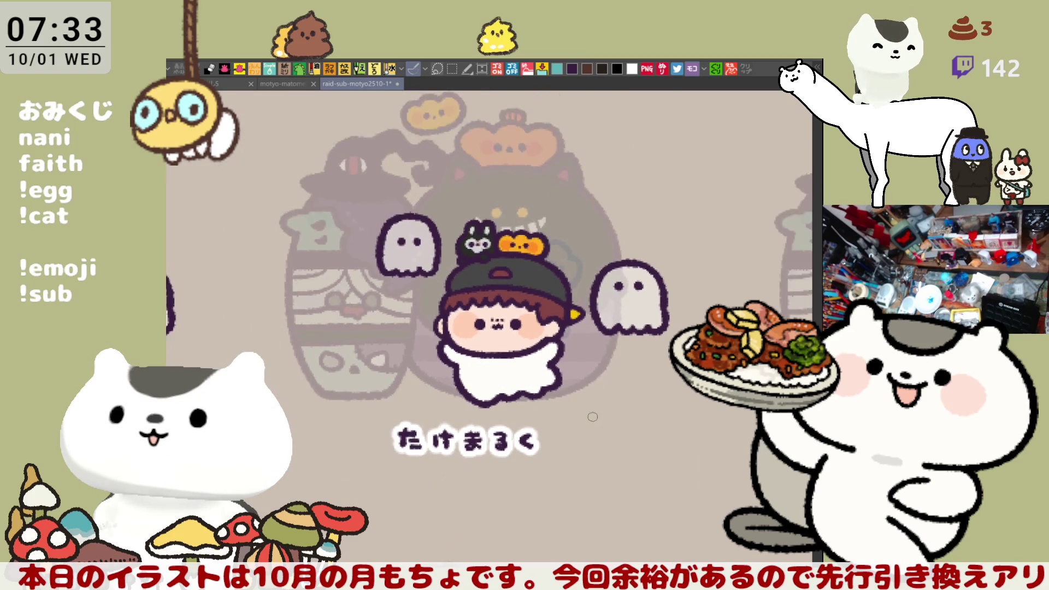
- Zoom out and pan down past たけまるく to bring the みーちゃん2525 tile into view
scroll(593, 417, "down", 1)
mouse_move(523, 443)
left_mouse_down()
mouse_move(500, 335)
mouse_move(459, 300)
left_mouse_up()
left_click_drag(481, 437, 481, 331)
left_click_drag(481, 492, 469, 300)
mouse_move(583, 420)
left_mouse_down()
mouse_move(481, 420)
mouse_move(462, 405)
left_mouse_up()
scroll(526, 363, "up", 5)
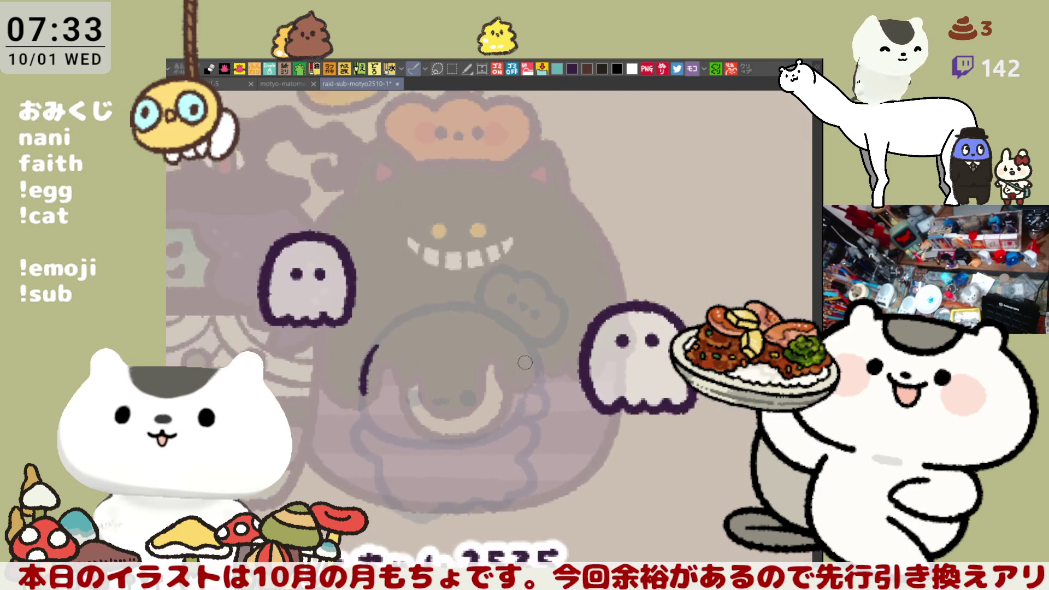
- Centre the face sketch and pen the small curled left curve of the new face outline
left_click_drag(339, 327, 442, 273)
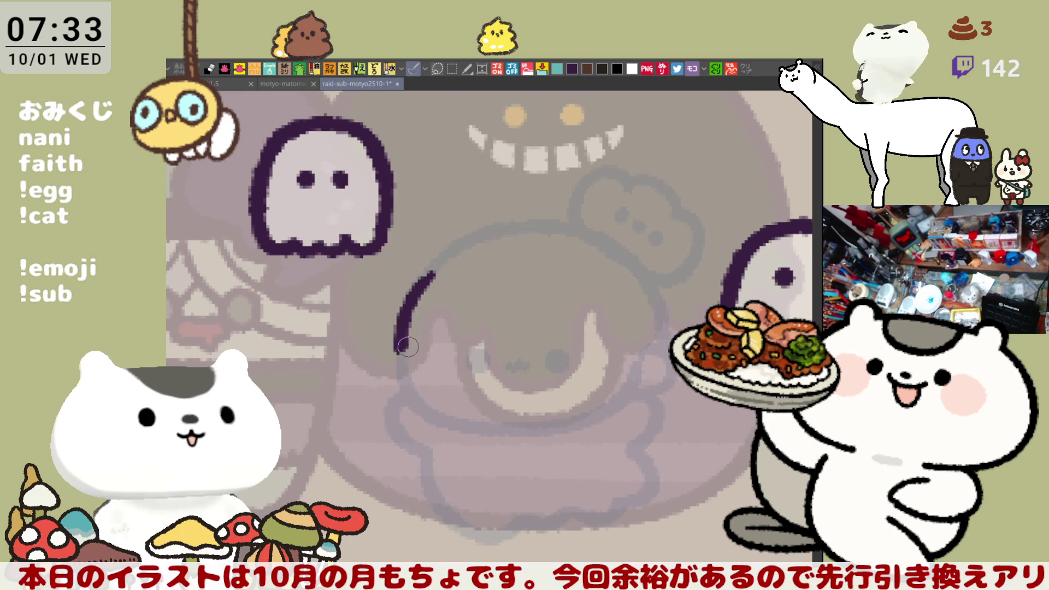
mouse_move(402, 374)
left_mouse_down()
mouse_move(397, 401)
mouse_move(412, 404)
mouse_move(400, 348)
left_mouse_up()
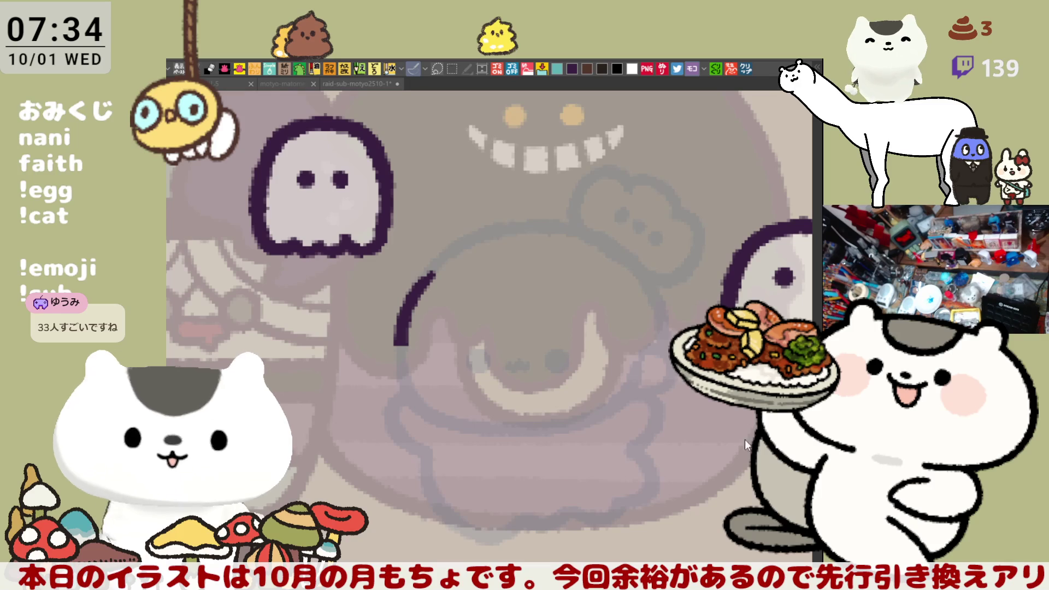
left_click_drag(454, 412, 574, 389)
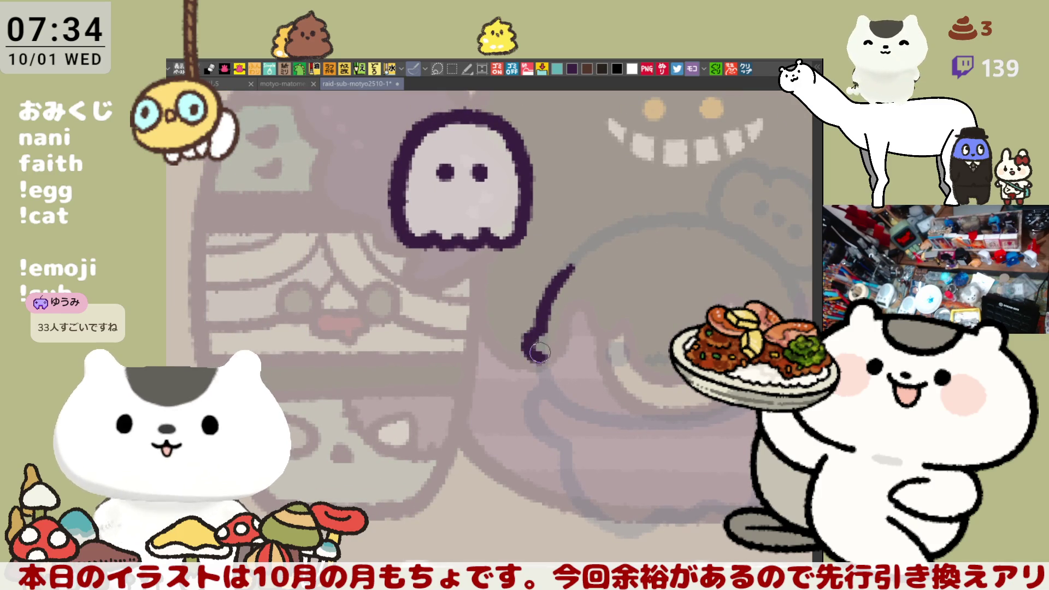
- Draw the wavy left side of the face, undoing the stray tip and a failed upper stroke
mouse_move(541, 329)
left_mouse_down()
mouse_move(529, 355)
mouse_move(550, 385)
left_mouse_up()
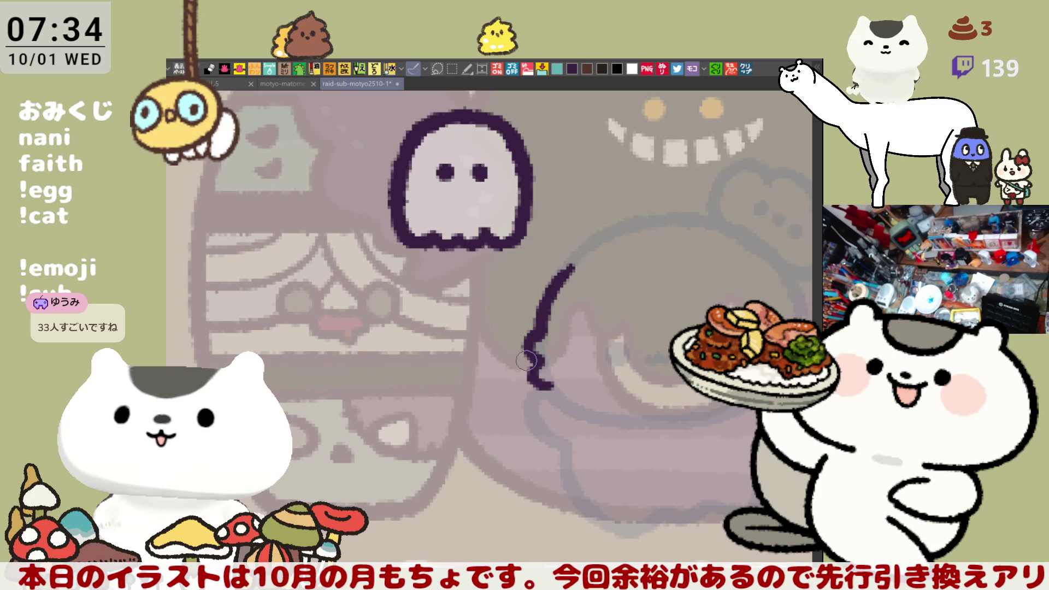
scroll(508, 396, "down", 2)
left_click_drag(535, 301, 530, 320)
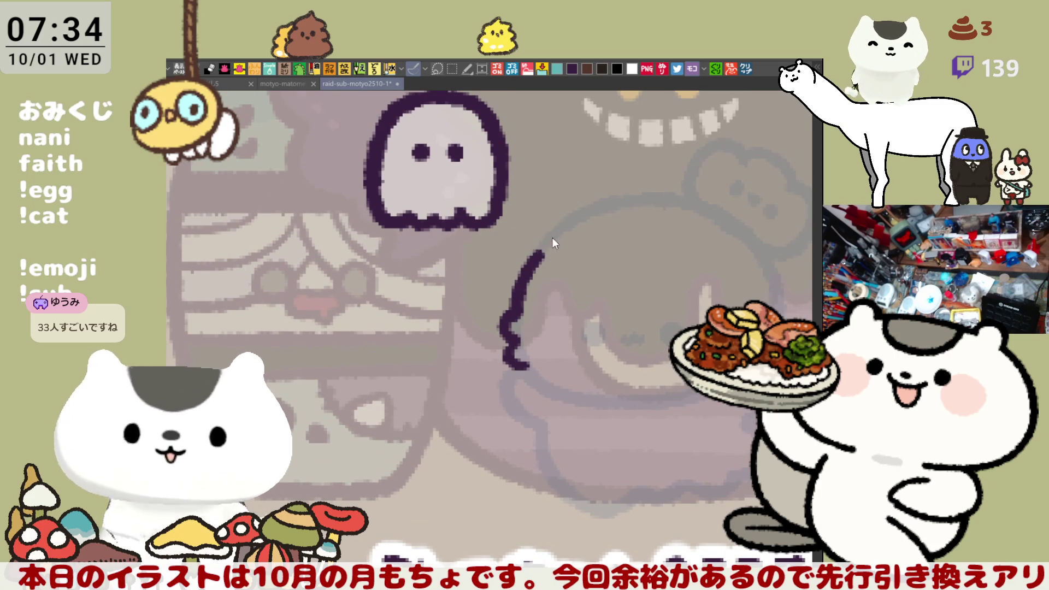
key("ctrl+z")
mouse_move(533, 213)
left_mouse_down()
mouse_move(529, 241)
mouse_move(546, 255)
left_mouse_up()
key("ctrl+z")
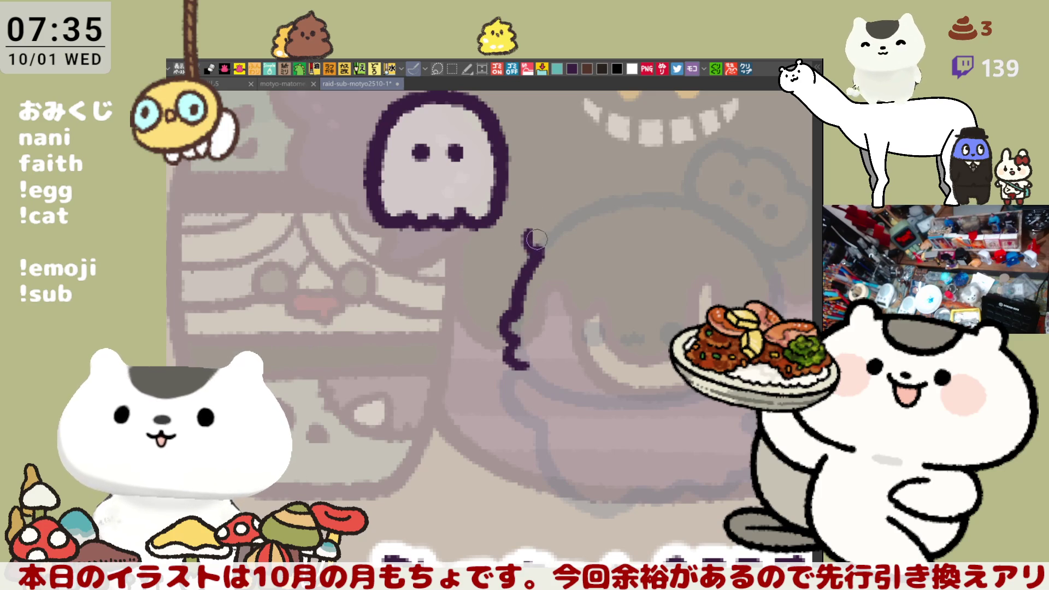
- Continue the outline up into a hook and draw the arc across the head's top
mouse_move(527, 243)
left_mouse_down()
mouse_move(523, 205)
mouse_move(573, 205)
left_mouse_up()
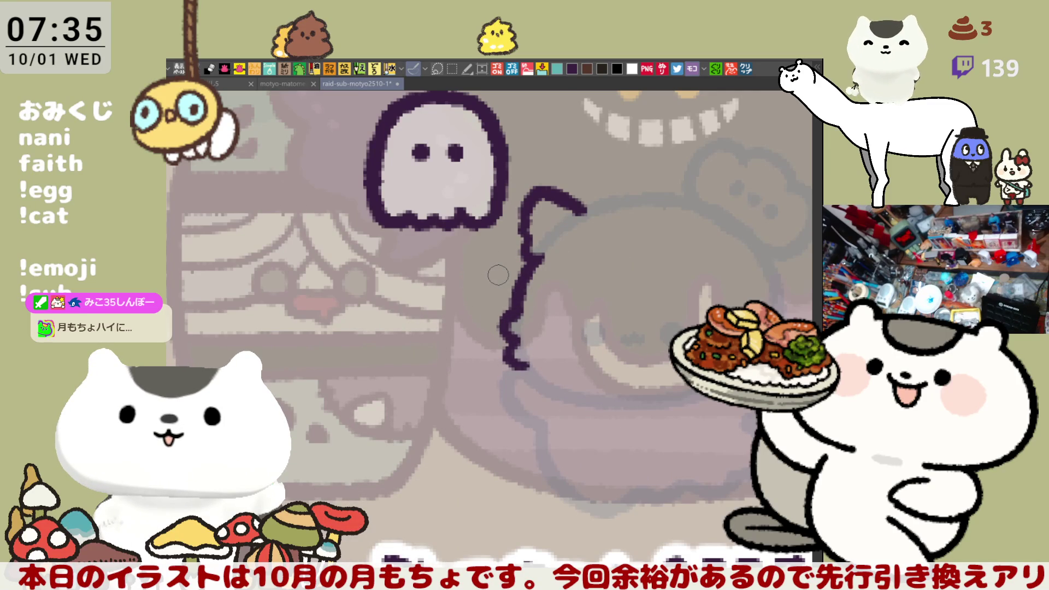
left_click_drag(498, 274, 383, 269)
mouse_move(464, 217)
left_mouse_down()
mouse_move(491, 203)
mouse_move(603, 192)
left_mouse_up()
key("ctrl+z")
left_click_drag(462, 216, 620, 188)
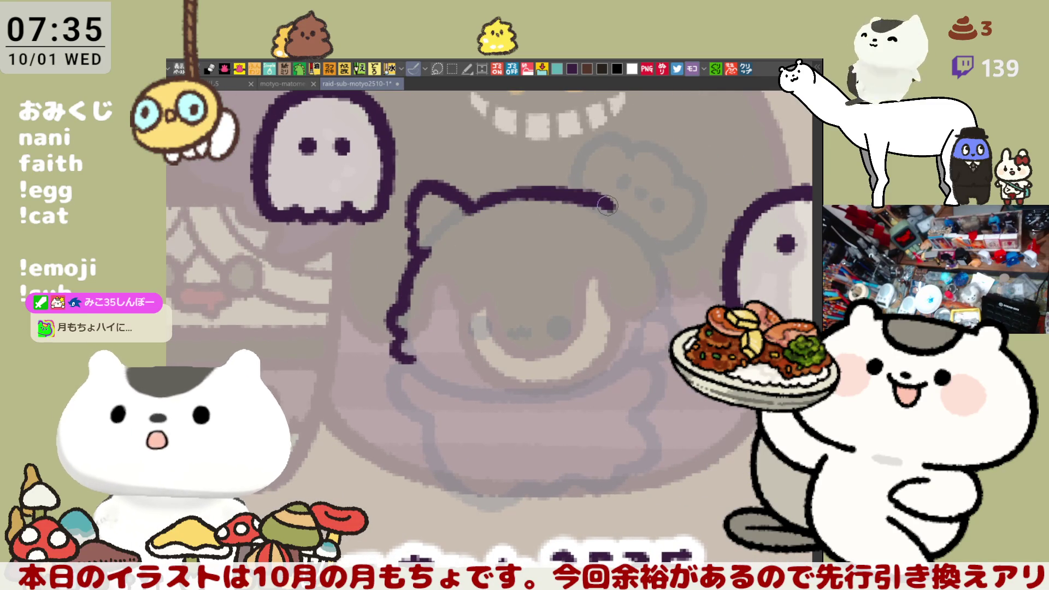
key("ctrl+z")
left_click_drag(471, 208, 648, 188)
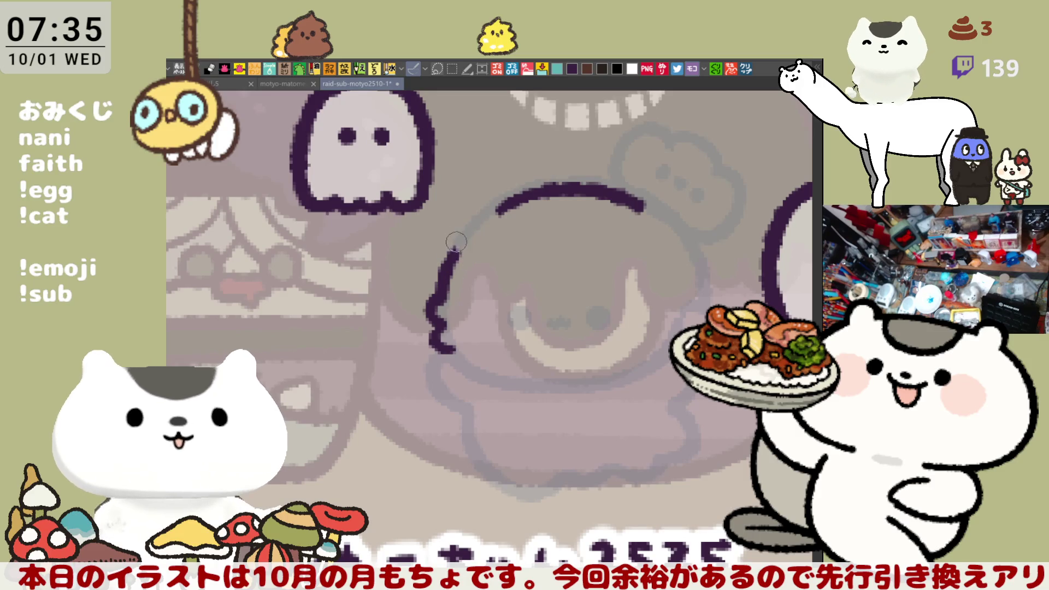
- Extend the wavy line upward and try arching its top into the arc, undoing the attempts
left_click_drag(444, 242, 455, 253)
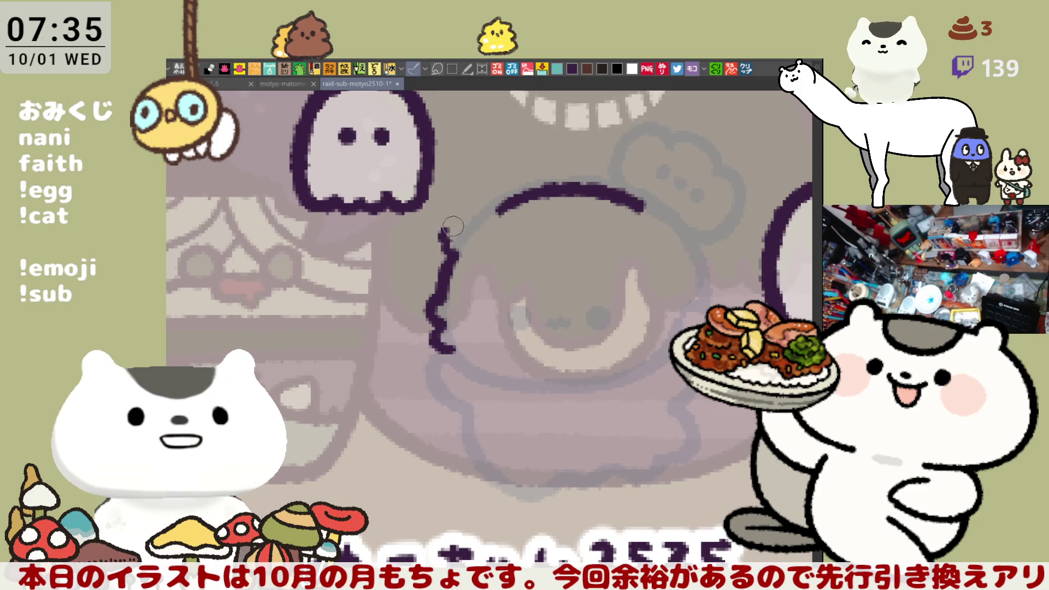
mouse_move(444, 232)
left_mouse_down()
mouse_move(476, 183)
mouse_move(468, 189)
left_mouse_up()
key("ctrl+z")
mouse_move(440, 236)
left_mouse_down()
mouse_move(464, 174)
mouse_move(511, 205)
left_mouse_up()
key("ctrl+z")
mouse_move(440, 241)
left_mouse_down()
mouse_move(471, 170)
mouse_move(522, 204)
mouse_move(445, 215)
mouse_move(519, 200)
left_mouse_up()
key("ctrl+z")
key("ctrl+z")
- Draw the pointed left ear joining the line and arc, plus its inner-ear line
mouse_move(442, 234)
left_mouse_down()
mouse_move(459, 174)
mouse_move(522, 204)
left_mouse_up()
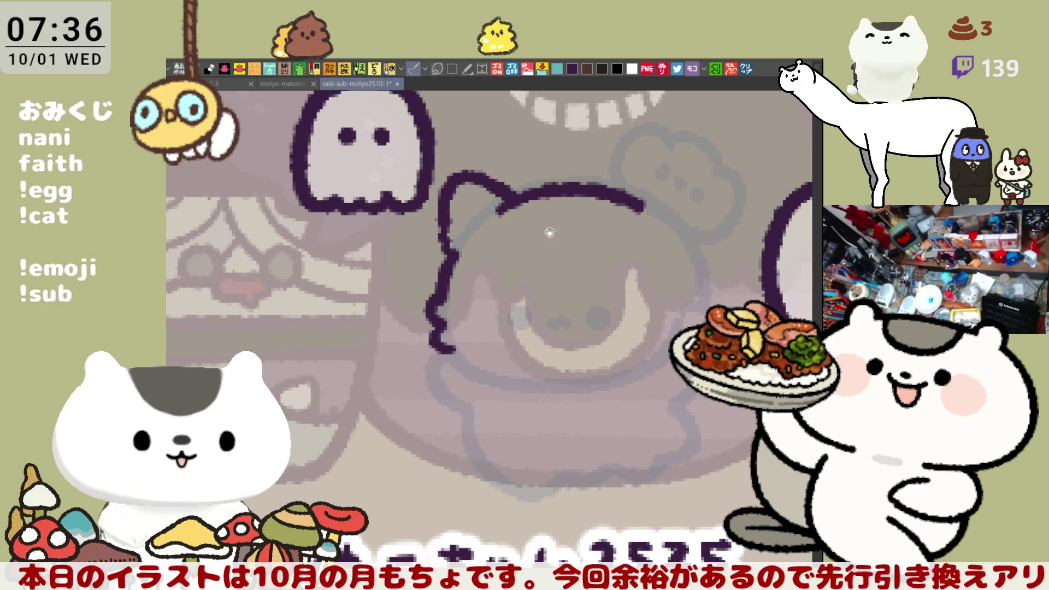
left_click_drag(461, 193, 437, 184)
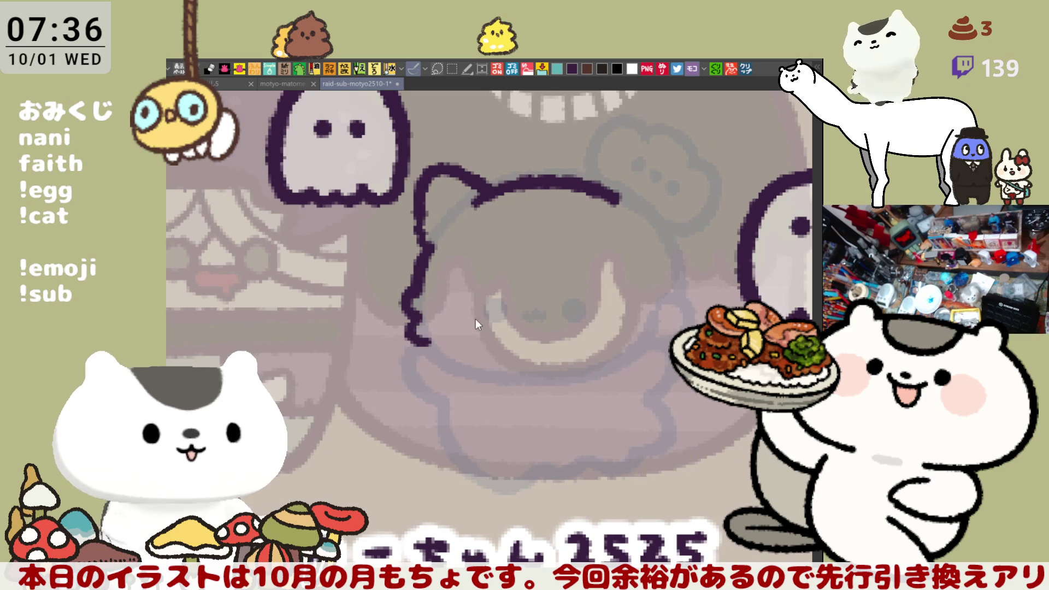
mouse_move(431, 275)
left_mouse_down()
mouse_move(423, 240)
mouse_move(415, 319)
mouse_move(409, 285)
left_mouse_up()
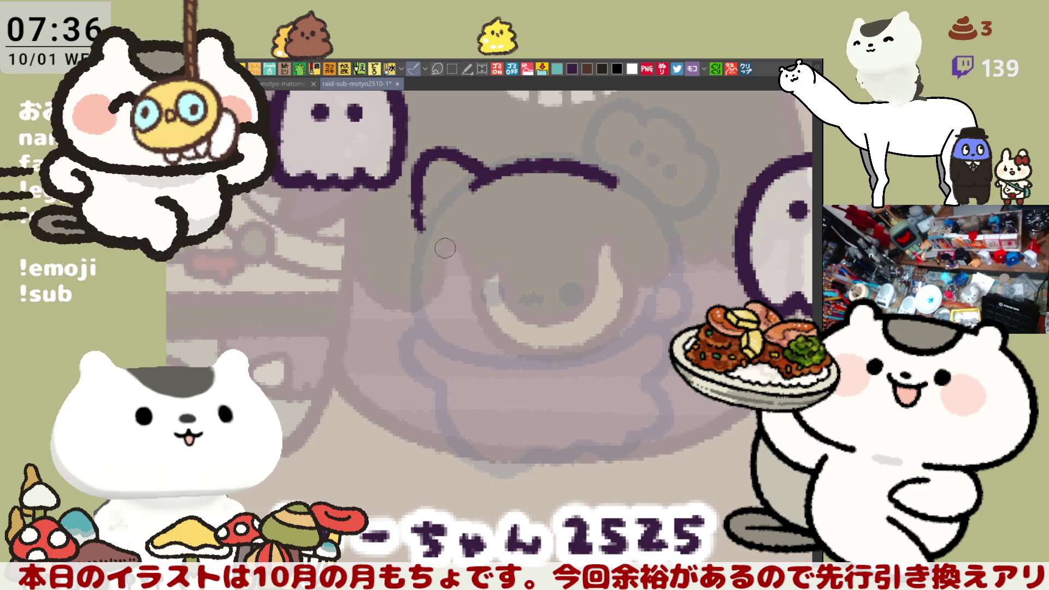
scroll(463, 179, "left", 2)
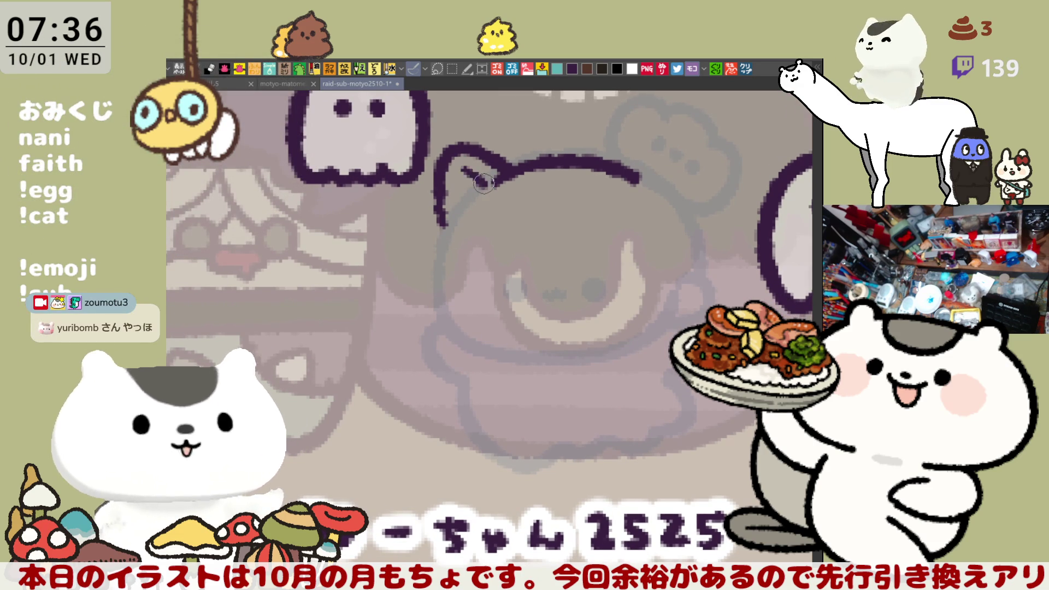
left_click_drag(483, 183, 470, 174)
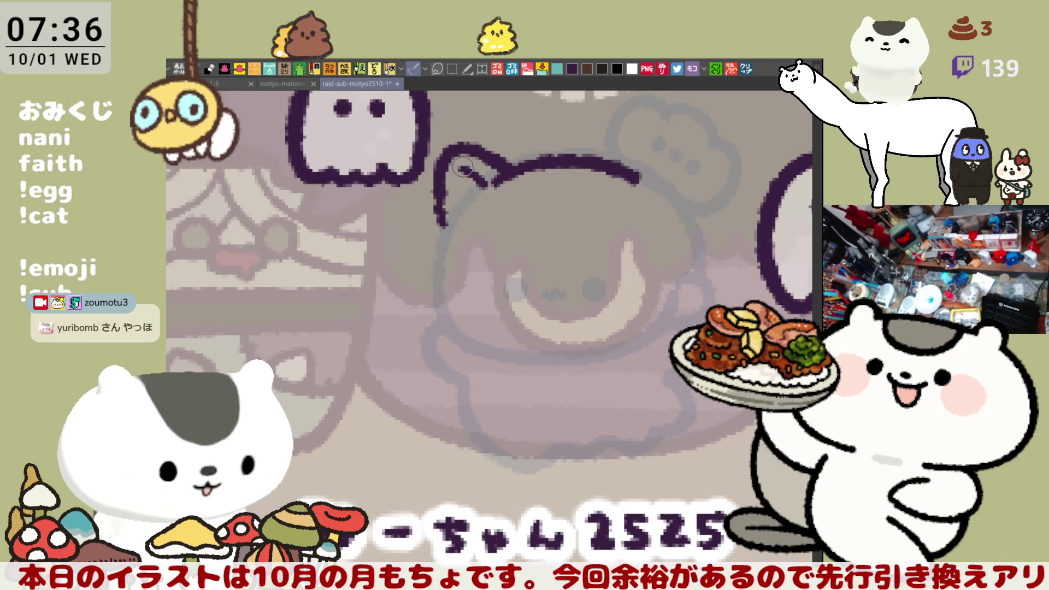
mouse_move(458, 186)
left_mouse_down()
mouse_move(454, 173)
mouse_move(456, 209)
mouse_move(489, 183)
mouse_move(475, 198)
left_mouse_up()
- Extend the head outline right into a second ear dropping down the head's right side
mouse_move(488, 269)
left_mouse_down()
mouse_move(460, 259)
mouse_move(481, 252)
left_mouse_up()
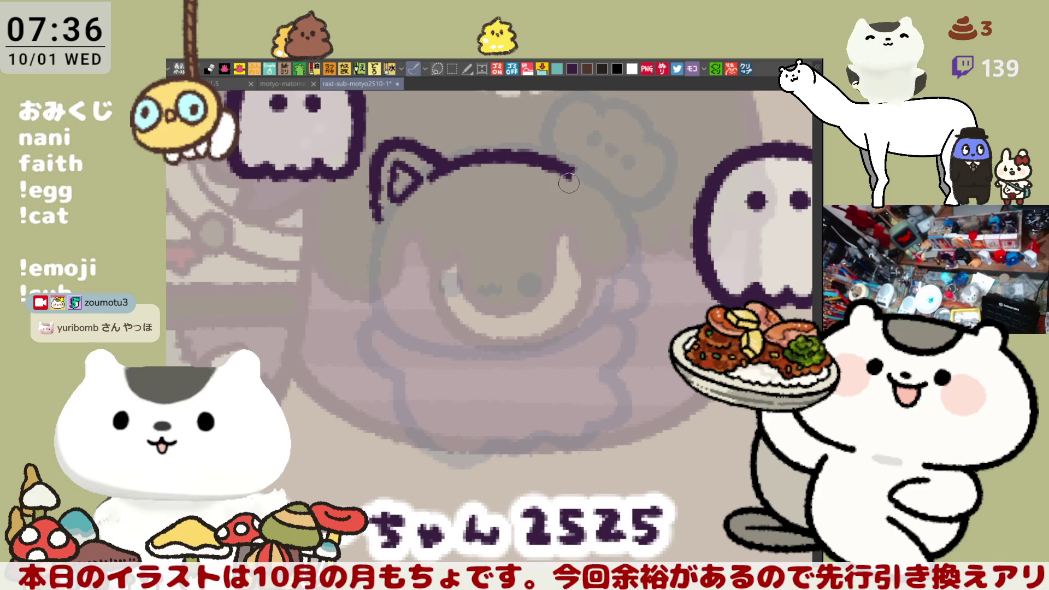
left_click_drag(568, 174, 628, 147)
key("ctrl+z")
mouse_move(565, 175)
left_mouse_down()
mouse_move(606, 147)
mouse_move(642, 180)
left_mouse_up()
key("ctrl+z")
left_click_drag(565, 174, 642, 170)
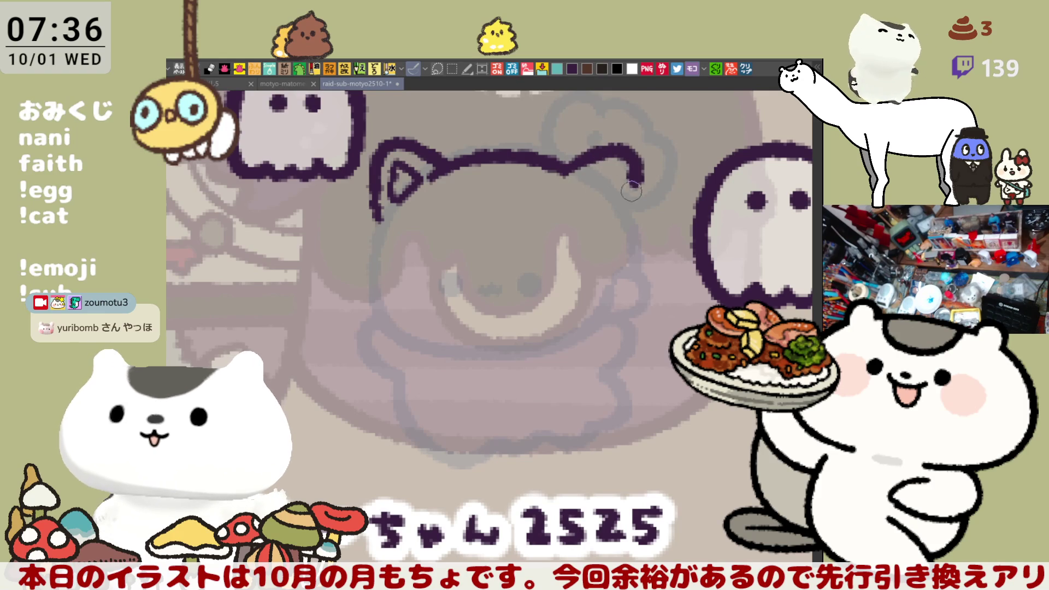
key("ctrl+z")
mouse_move(565, 174)
left_mouse_down()
mouse_move(629, 188)
mouse_move(626, 198)
left_mouse_up()
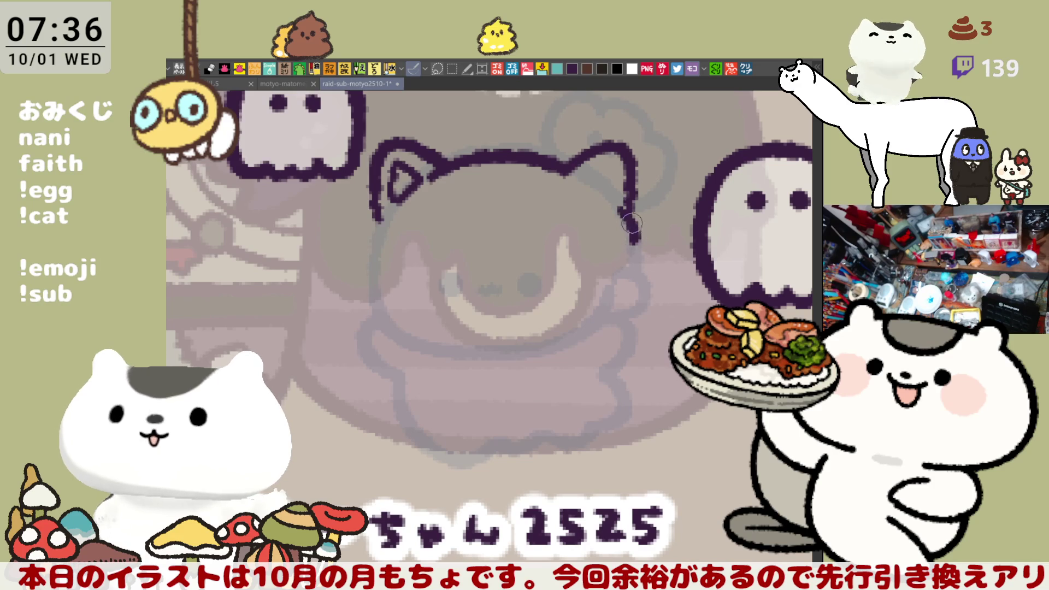
left_click_drag(620, 208, 638, 240)
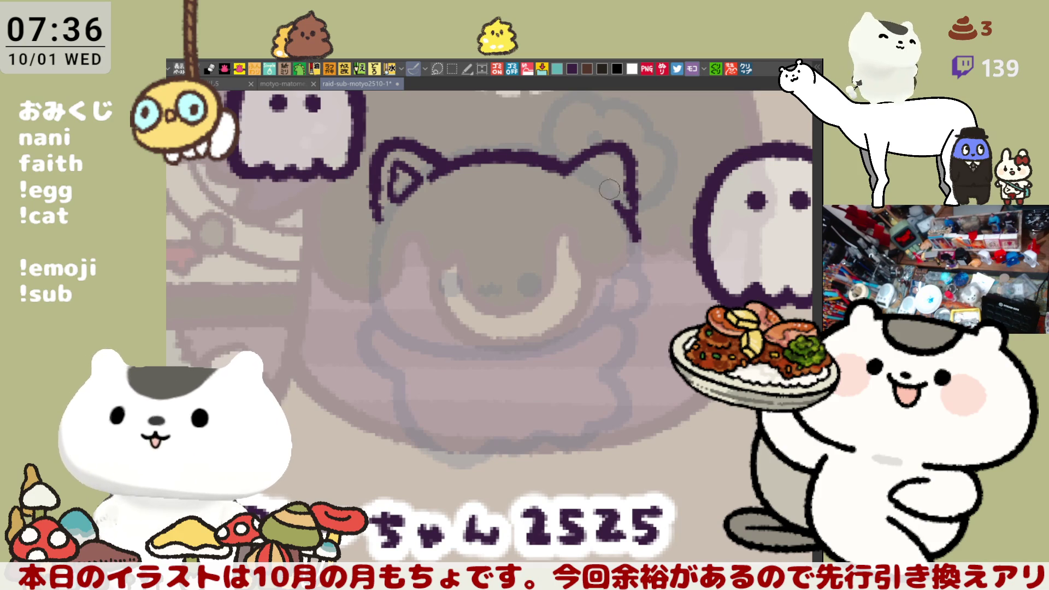
- Erase and redraw the head's right side, then try the right ear's inner line
mouse_move(601, 186)
left_mouse_down()
mouse_move(615, 213)
mouse_move(648, 225)
left_mouse_up()
left_click_drag(607, 195, 635, 249)
key("ctrl+z")
mouse_move(609, 197)
left_mouse_down()
mouse_move(634, 218)
mouse_move(635, 253)
left_mouse_up()
key("ctrl+z")
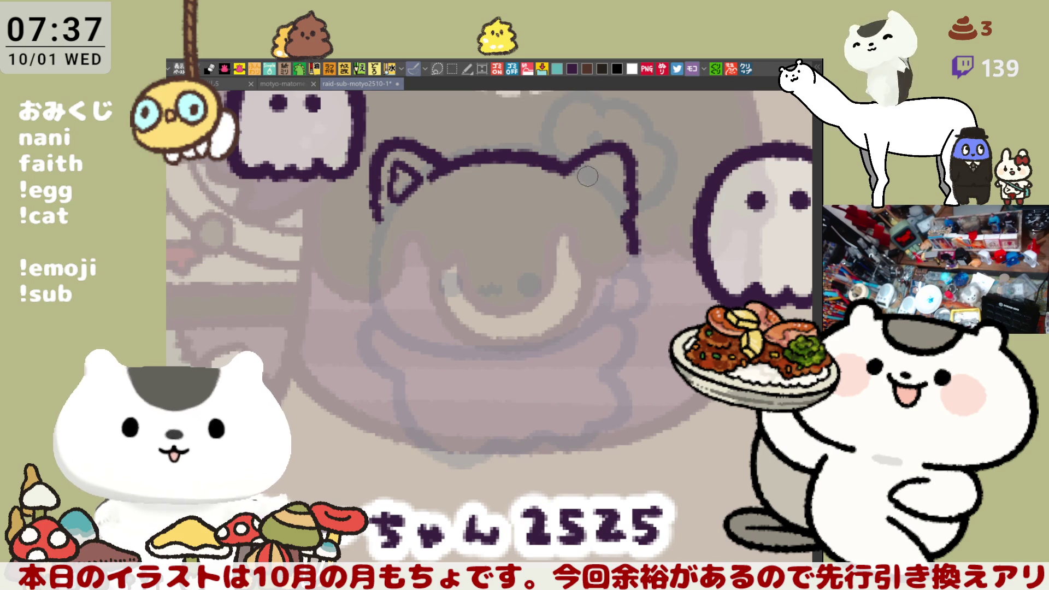
mouse_move(585, 184)
left_mouse_down()
mouse_move(608, 168)
mouse_move(614, 208)
mouse_move(612, 196)
mouse_move(594, 203)
left_mouse_up()
key("ctrl+z")
- Stroke the cat's left head edge downward toward the cheek, retrying with undo
scroll(595, 203, "down", 1)
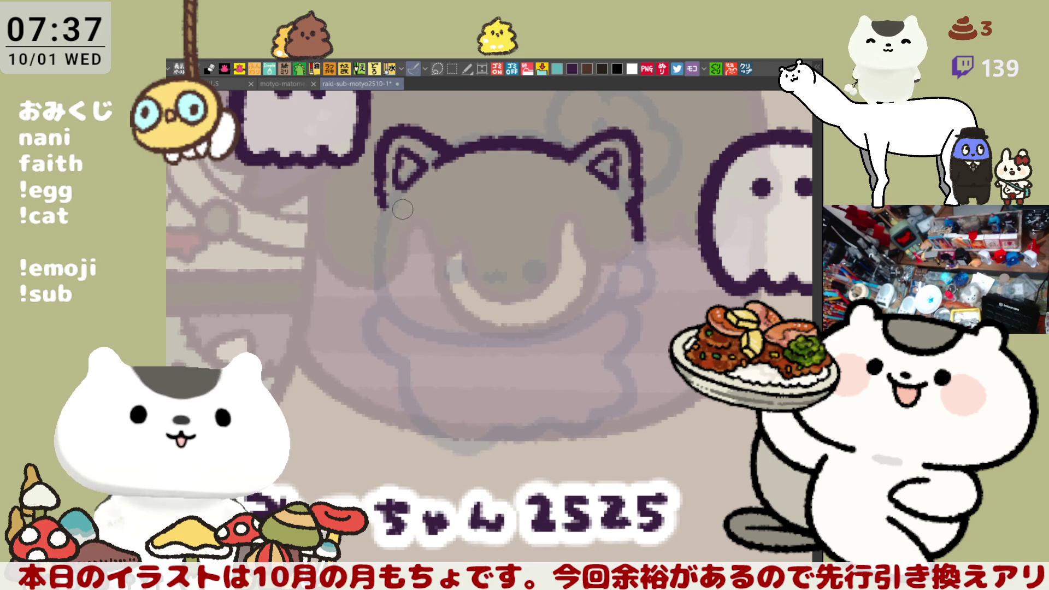
left_click_drag(396, 197, 378, 237)
key("ctrl+z")
mouse_move(397, 198)
left_mouse_down()
mouse_move(371, 277)
mouse_move(420, 326)
left_mouse_up()
key("ctrl+z")
- Curve the left outline down toward the chin, retrying the cheek curve several times
key("ctrl+z")
key("ctrl+z")
left_click_drag(382, 273, 421, 326)
key("ctrl+z")
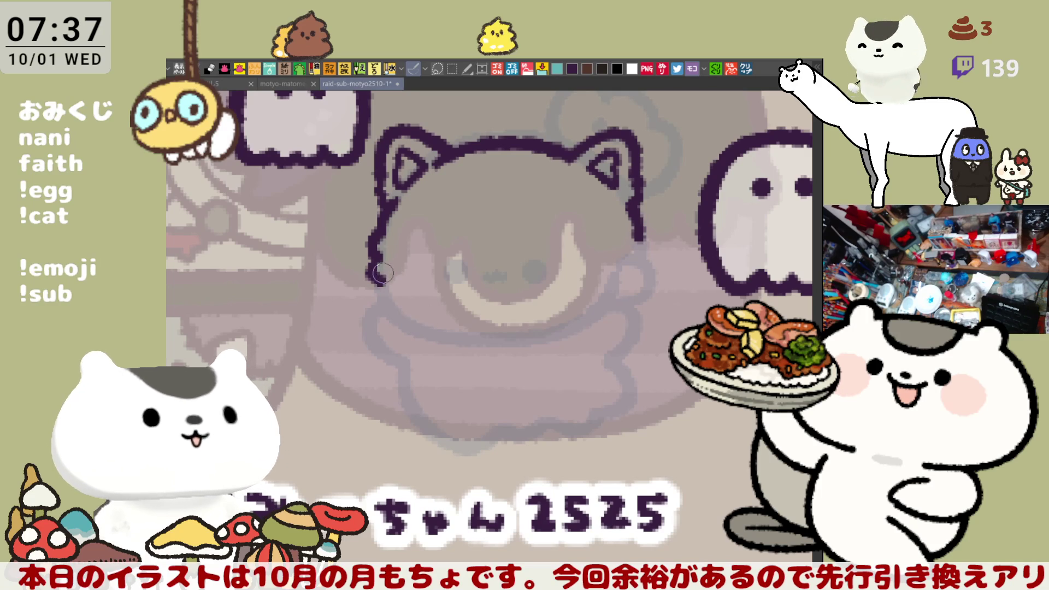
left_click_drag(382, 273, 434, 331)
key("ctrl+z")
left_click_drag(383, 273, 435, 333)
key("ctrl+z")
left_click_drag(379, 276, 435, 328)
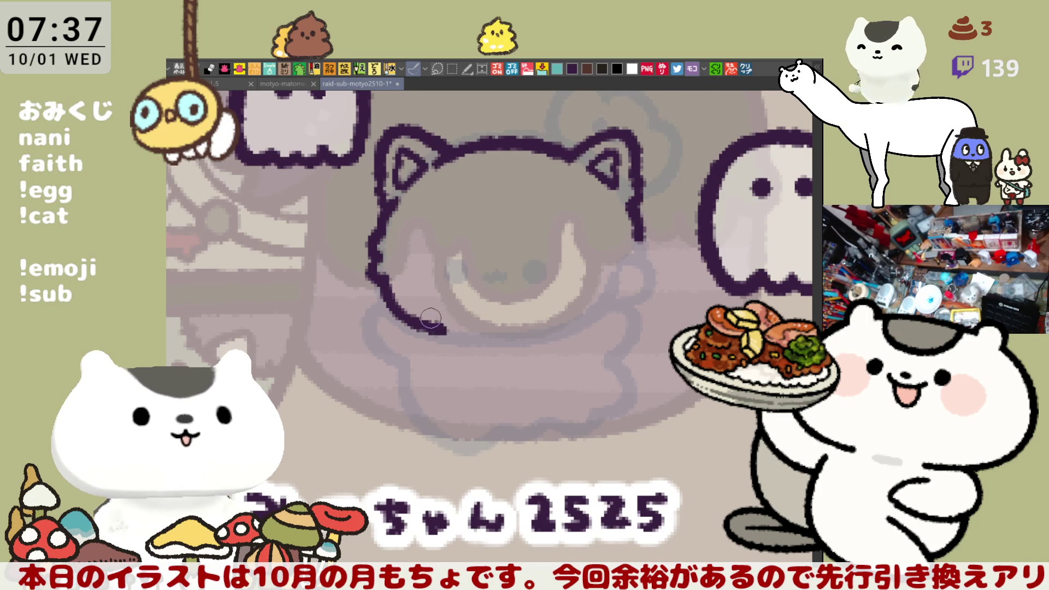
key("ctrl+z")
left_click_drag(380, 276, 439, 327)
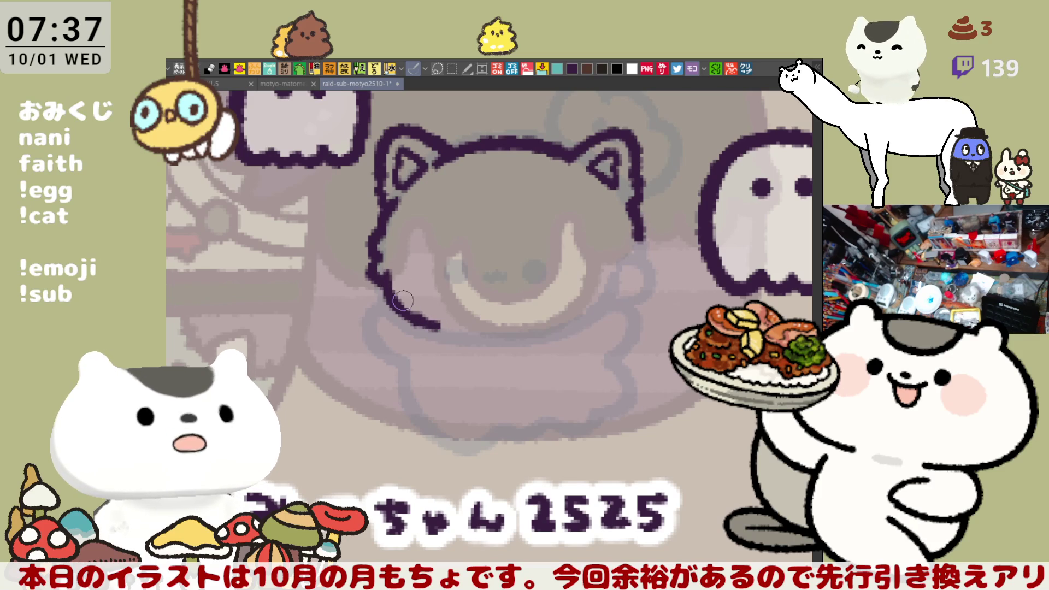
- Redraw the lower cheek curve so it curls inward toward the chin
left_click_drag(442, 272, 426, 254)
key("ctrl+z")
mouse_move(360, 249)
left_mouse_down()
mouse_move(401, 310)
mouse_move(431, 314)
left_mouse_up()
key("ctrl+z")
left_click_drag(359, 251, 425, 309)
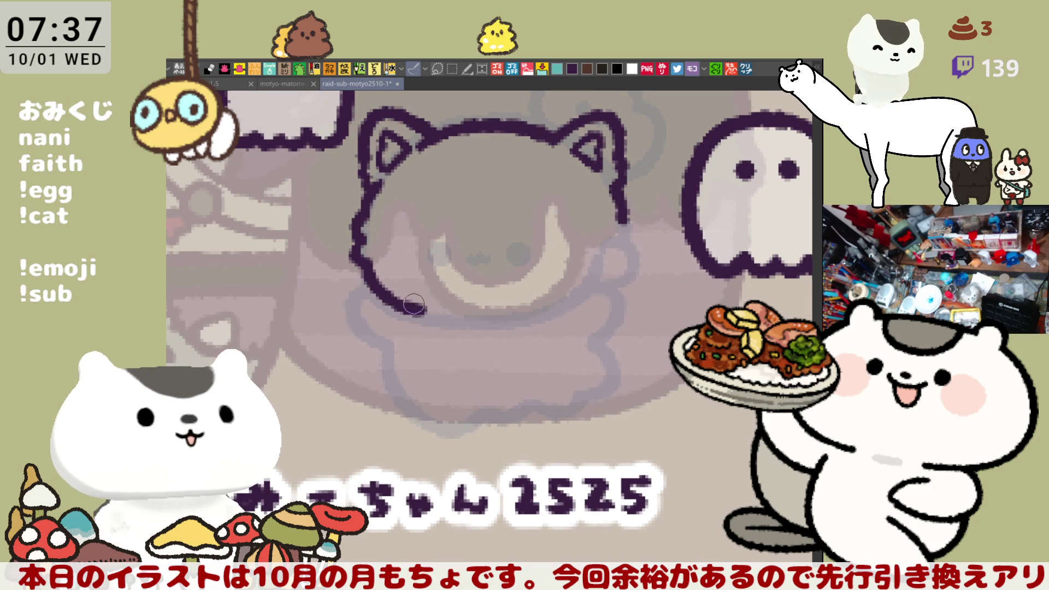
- Mirror the canvas horizontally and pen the cat's other side outline downward
key("h")
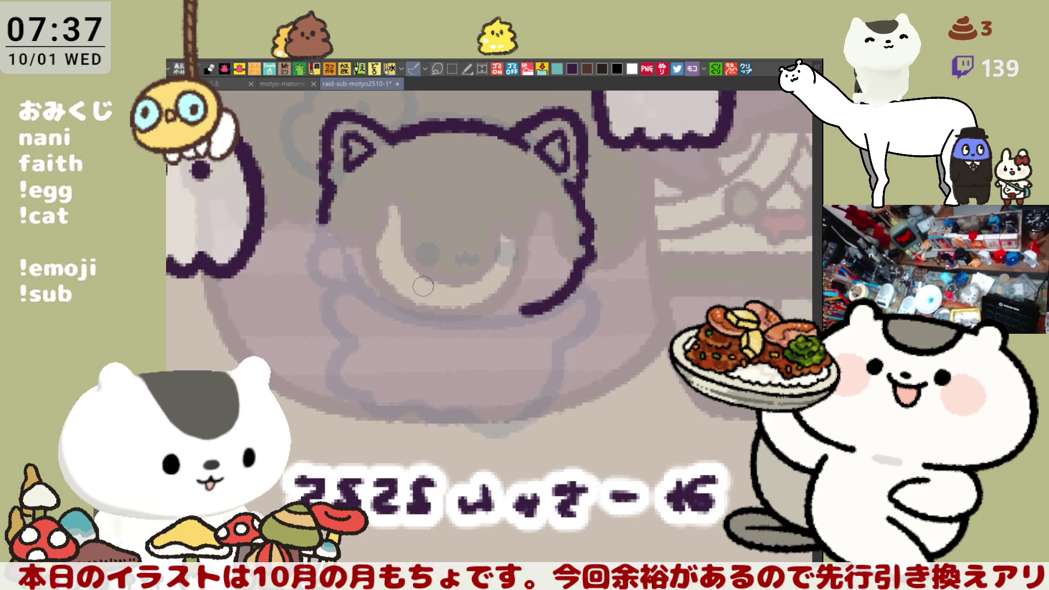
mouse_move(385, 212)
left_mouse_down()
mouse_move(371, 246)
mouse_move(381, 223)
mouse_move(365, 232)
mouse_move(385, 238)
mouse_move(374, 235)
left_mouse_up()
key("ctrl+z")
key("ctrl+z")
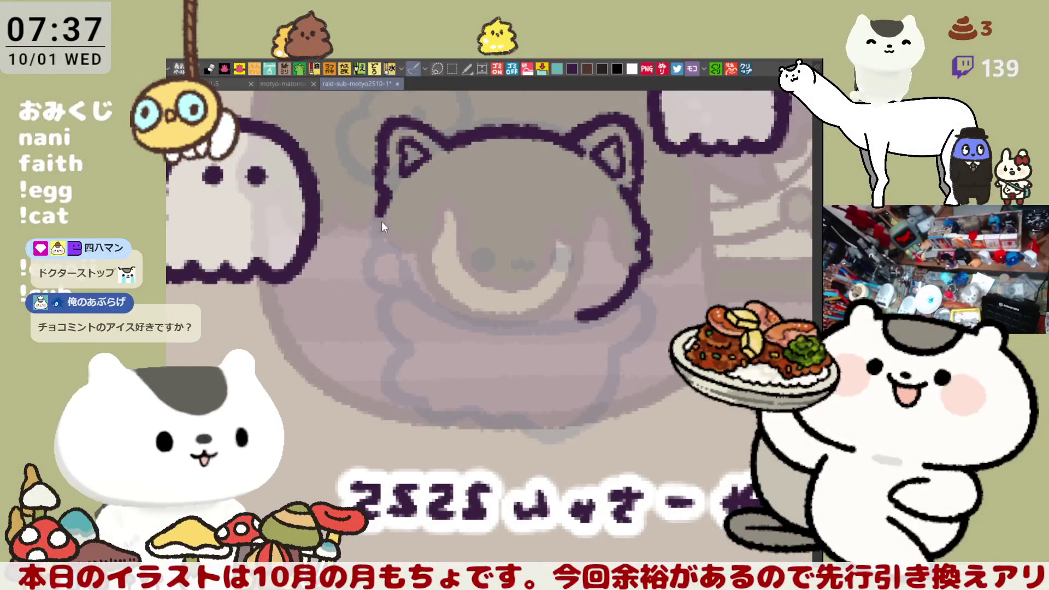
mouse_move(385, 214)
left_mouse_down()
mouse_move(371, 221)
mouse_move(384, 227)
left_mouse_up()
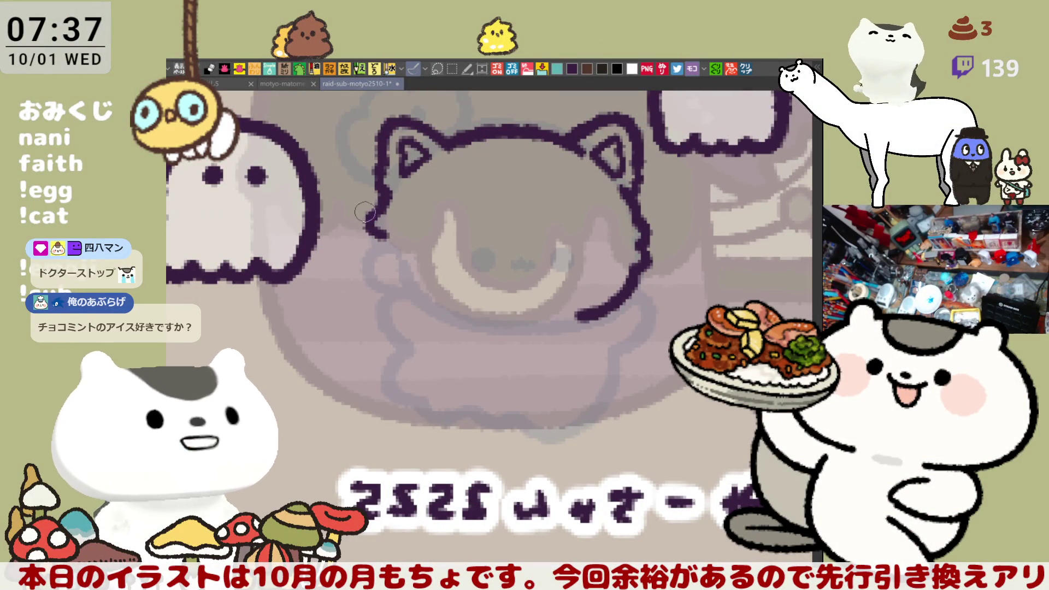
left_click_drag(372, 248, 385, 263)
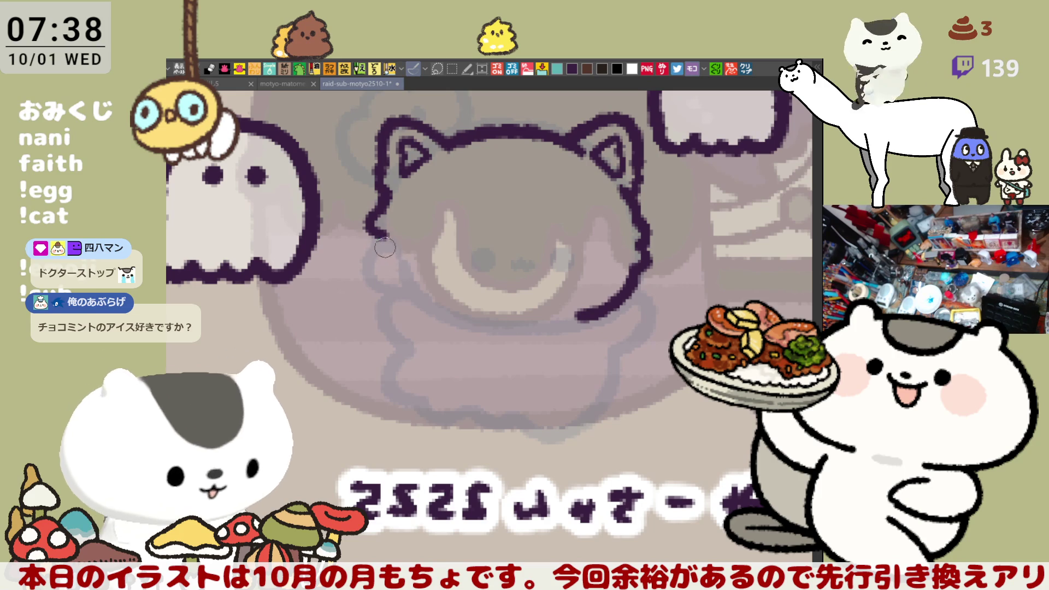
key("ctrl+z")
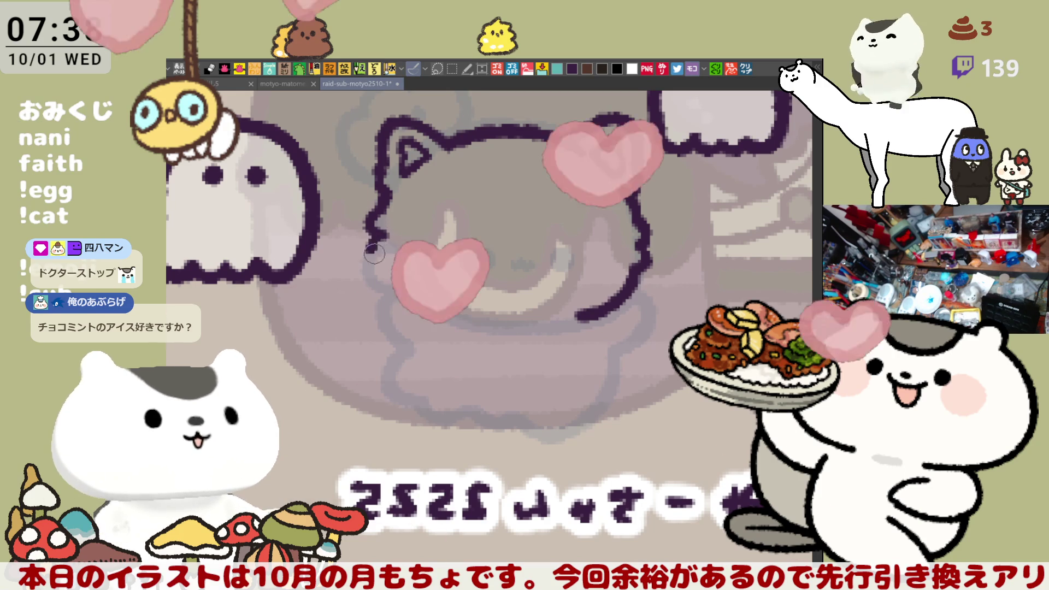
left_click_drag(374, 235, 389, 259)
key("ctrl+z")
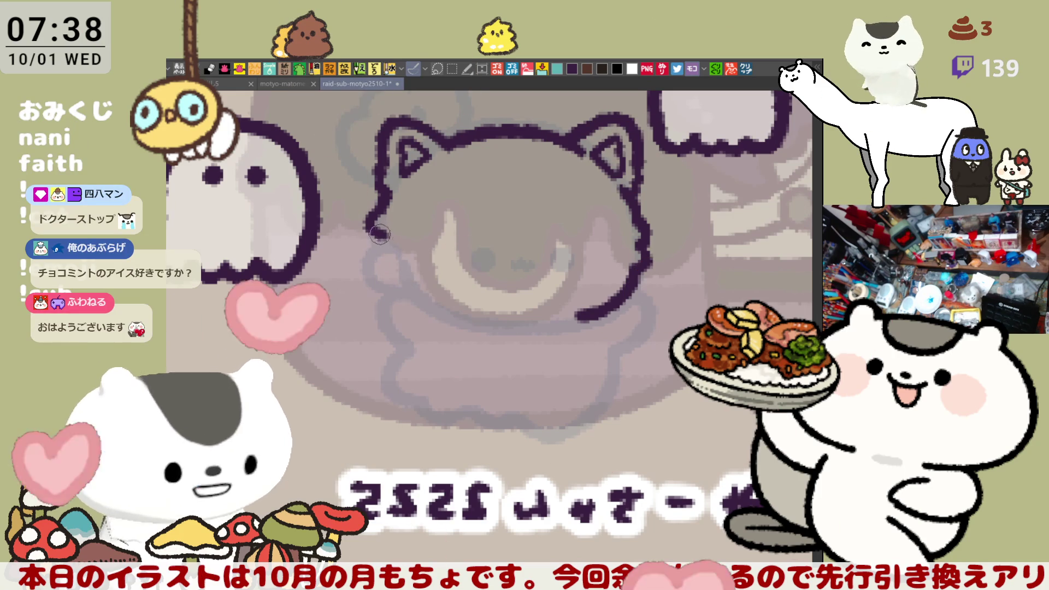
- Draw a longer side stroke curving toward the chin, undoing several attempts
mouse_move(385, 237)
left_mouse_down()
mouse_move(389, 260)
mouse_move(374, 252)
mouse_move(450, 308)
left_mouse_up()
key("ctrl+z")
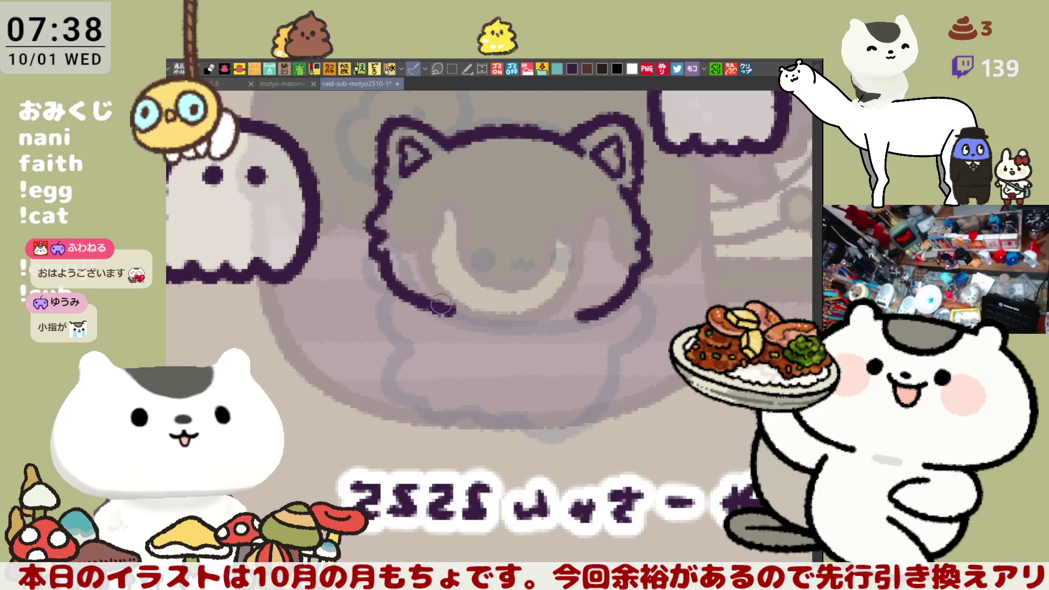
key("ctrl+z")
left_click_drag(385, 249, 464, 320)
key("ctrl+z")
mouse_move(391, 253)
left_mouse_down()
mouse_move(464, 321)
mouse_move(433, 305)
mouse_move(464, 319)
left_mouse_up()
key("ctrl+z")
- Keep retrying the lower curve toward the chin, then flip the canvas back to normal
key("ctrl+z")
left_click_drag(385, 249, 462, 320)
key("ctrl+z")
left_click_drag(385, 249, 467, 316)
key("ctrl+z")
left_click_drag(385, 248, 467, 319)
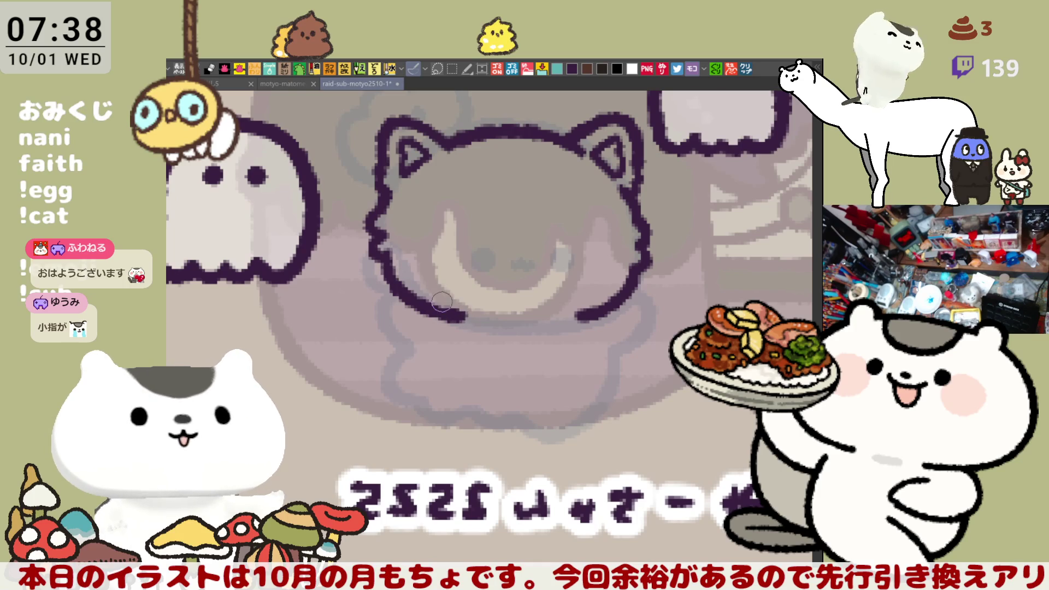
key("ctrl+z")
mouse_move(385, 248)
left_mouse_down()
mouse_move(396, 282)
mouse_move(470, 319)
mouse_move(405, 300)
mouse_move(471, 316)
left_mouse_up()
key("ctrl+z")
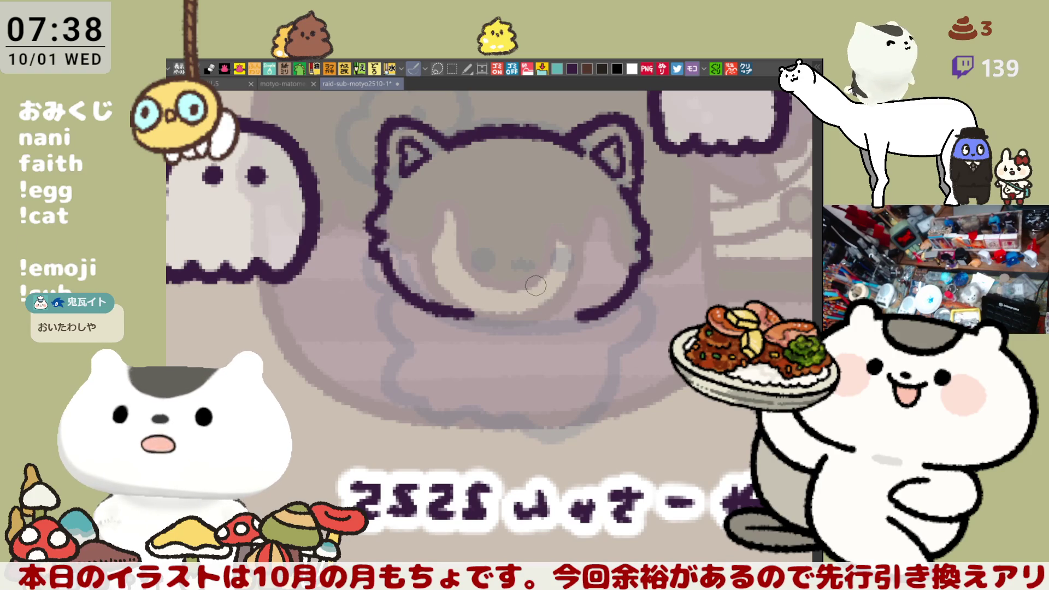
key("h")
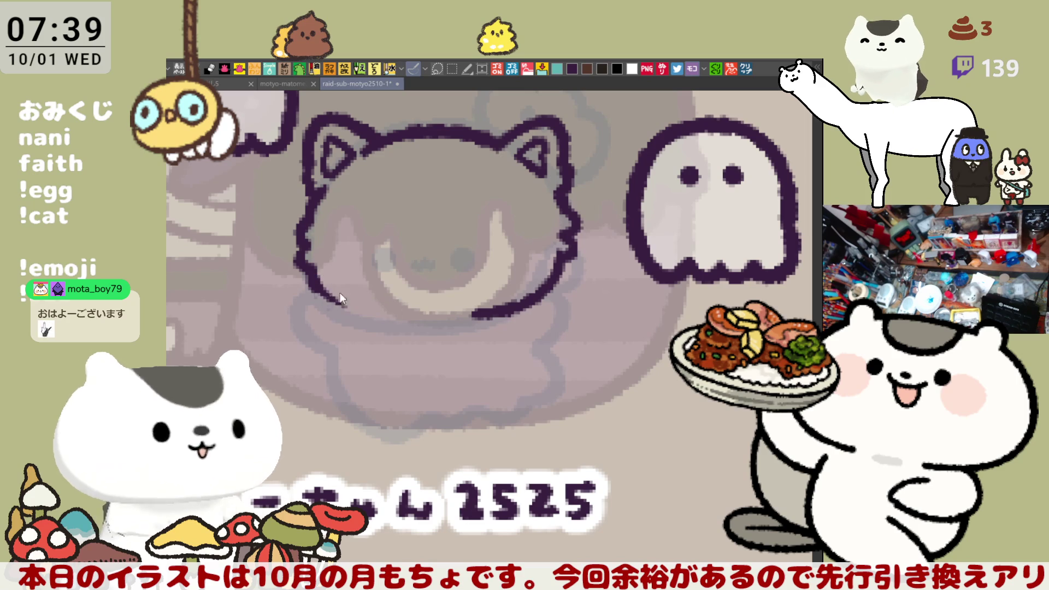
- Draw the outline along the cat's lower-left edge, retrying strokes with undo
left_click_drag(322, 295, 386, 321)
key("ctrl+z")
mouse_move(302, 265)
left_mouse_down()
mouse_move(338, 305)
mouse_move(390, 319)
left_mouse_up()
key("ctrl+z")
left_click_drag(328, 298, 390, 319)
key("ctrl+z")
mouse_move(304, 266)
left_mouse_down()
mouse_move(382, 317)
mouse_move(409, 320)
left_mouse_up()
left_click_drag(318, 282, 375, 307)
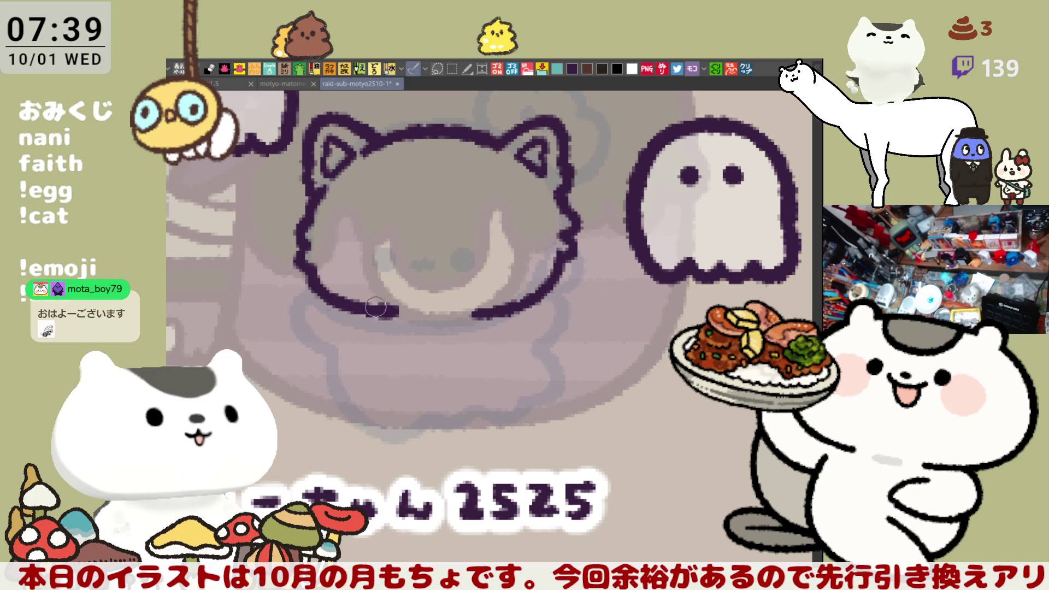
key("ctrl+z")
mouse_move(321, 273)
left_mouse_down()
mouse_move(370, 316)
mouse_move(346, 312)
mouse_move(364, 324)
left_mouse_up()
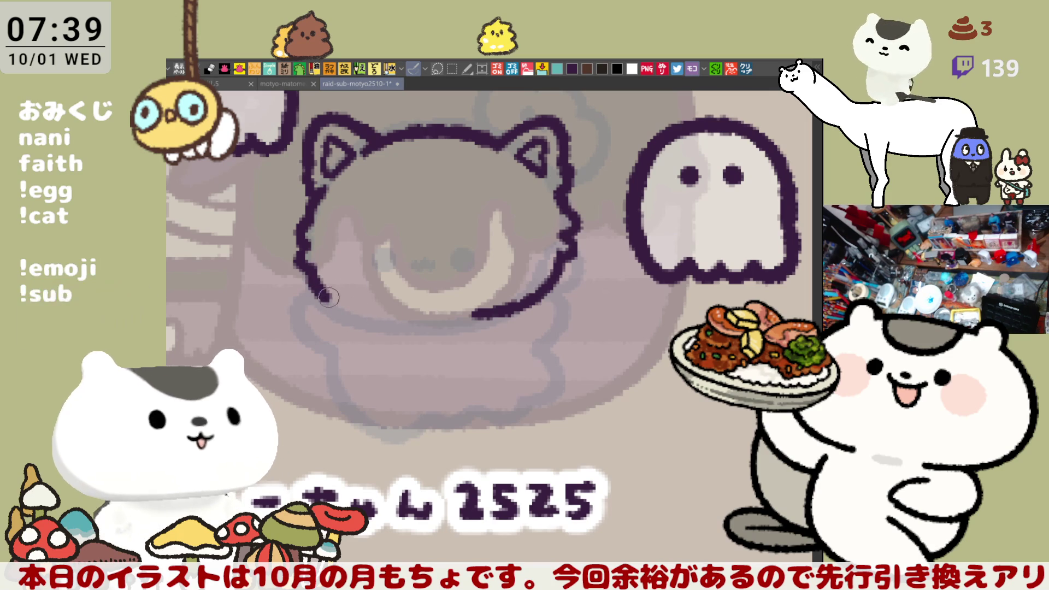
- Redraw the lower-left outline so it reaches the chin
left_click_drag(314, 282, 399, 320)
key("ctrl+z")
mouse_move(311, 273)
left_mouse_down()
mouse_move(385, 322)
mouse_move(401, 312)
left_mouse_up()
key("ctrl+z")
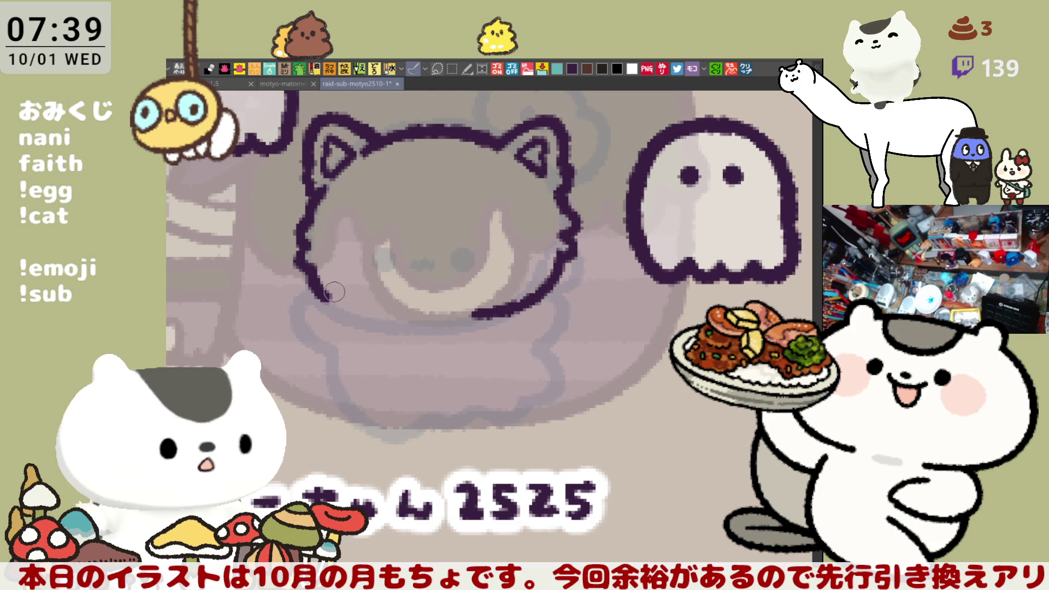
left_click_drag(315, 282, 404, 321)
key("ctrl+z")
mouse_move(315, 280)
left_mouse_down()
mouse_move(341, 312)
mouse_move(395, 319)
left_mouse_up()
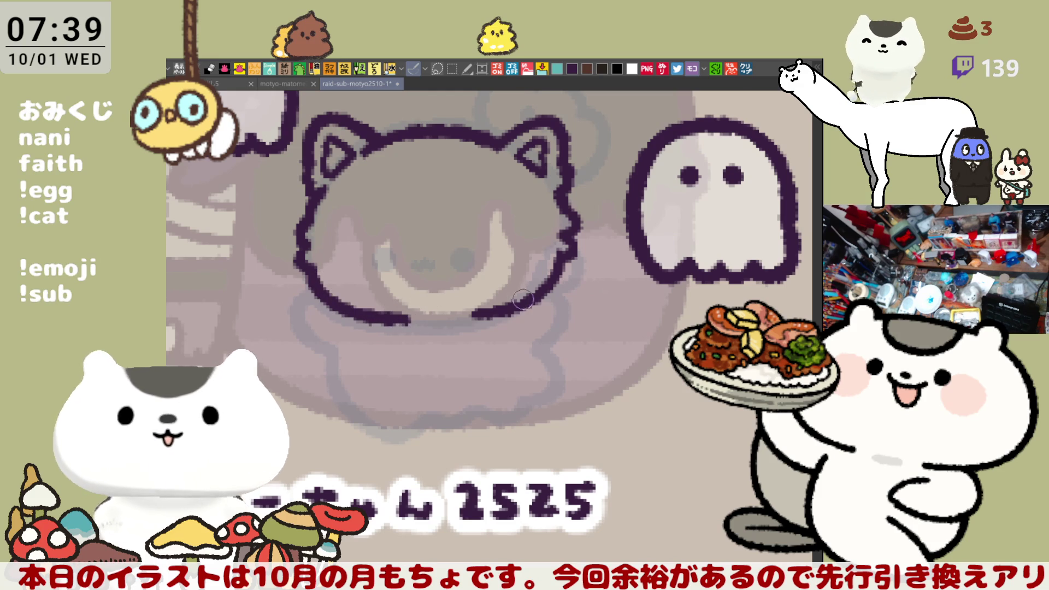
- In the mirrored view, extend the chin line to meet the other side, then flip back
key("h")
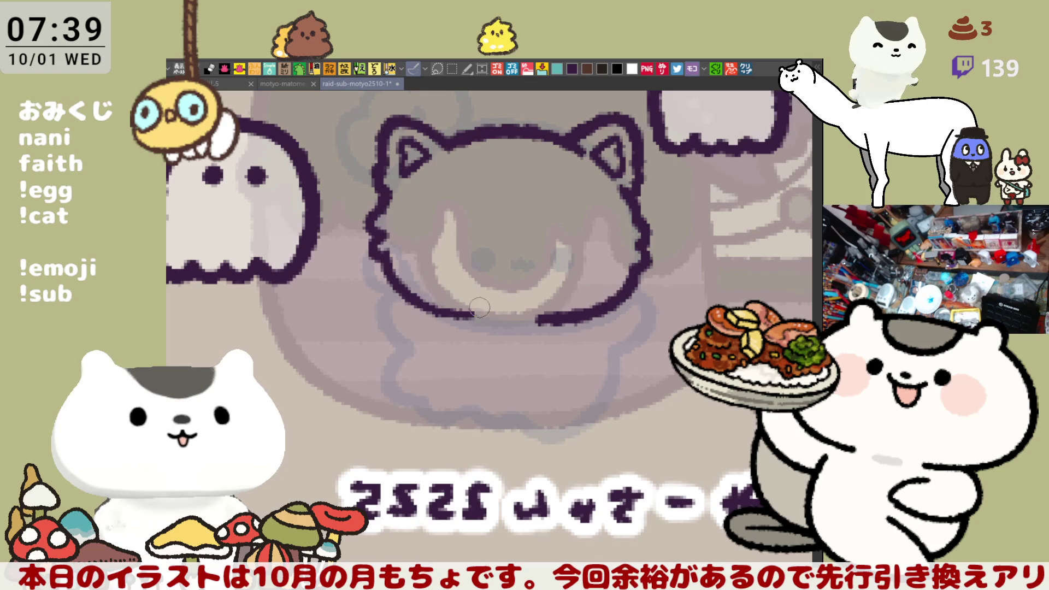
left_click_drag(442, 310, 486, 320)
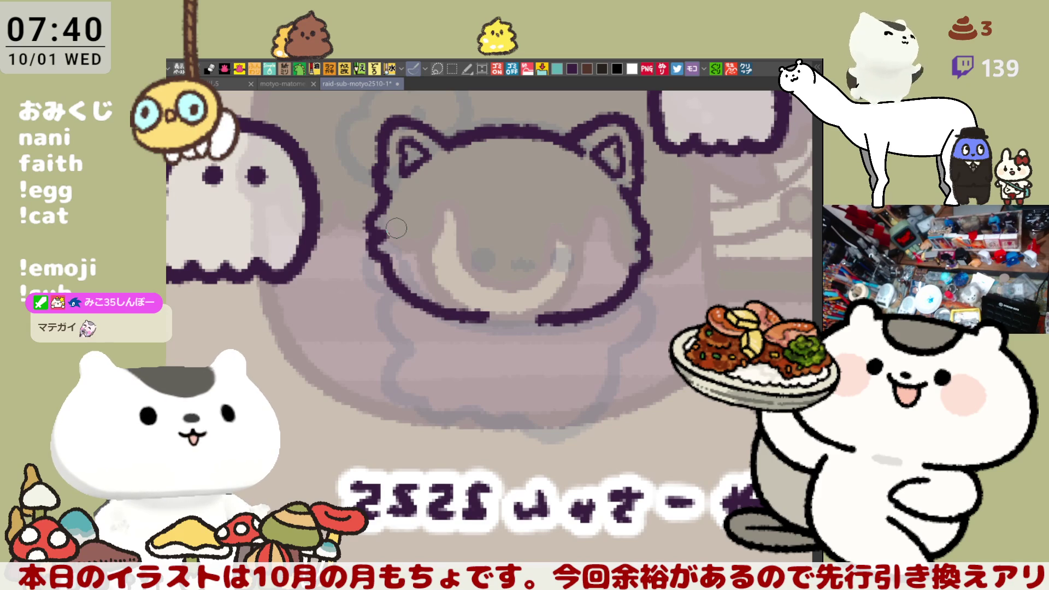
key("h")
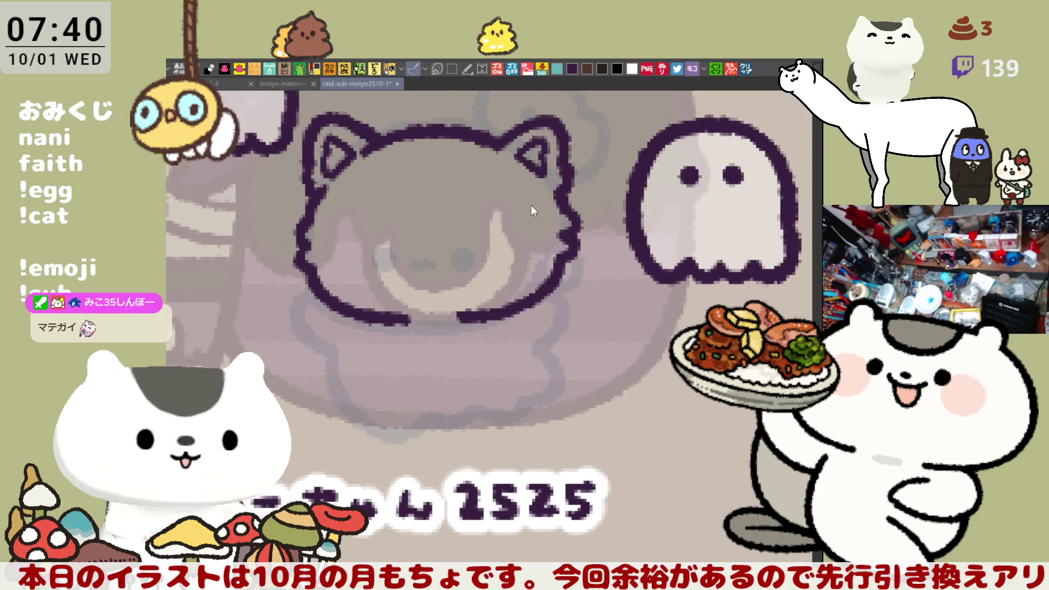
left_click_drag(507, 256, 544, 248)
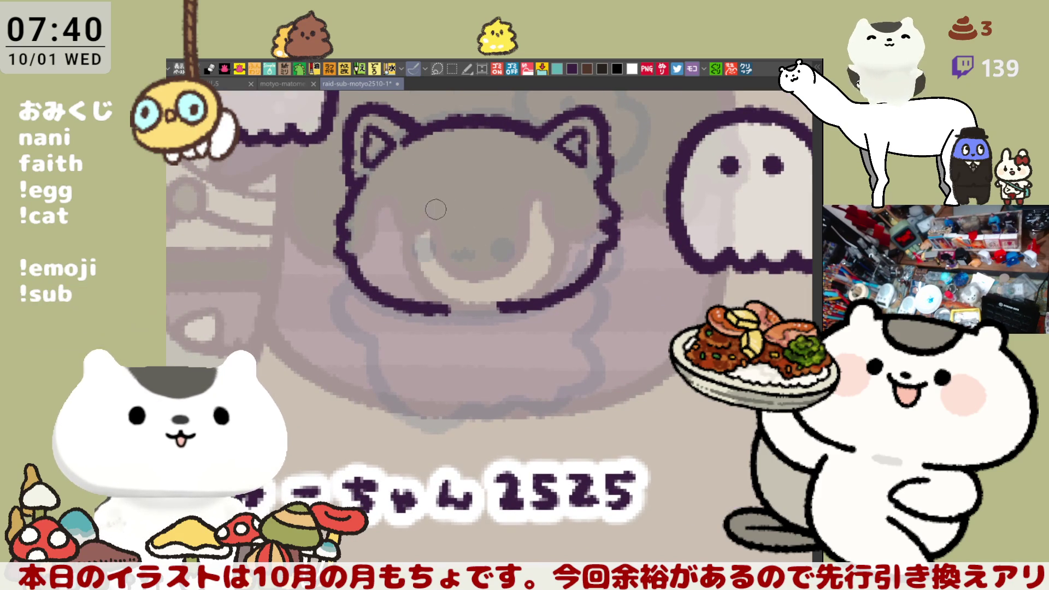
- Dab two round dark eye dots, touch them up, and add a tiny nose dot between them
left_click_drag(435, 221, 436, 217)
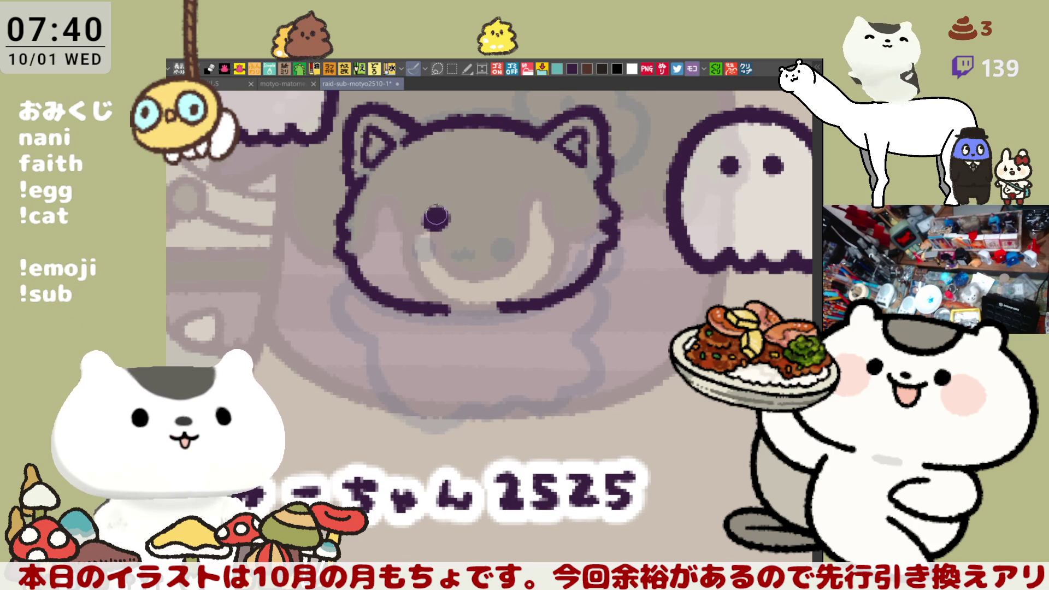
mouse_move(518, 220)
left_mouse_down()
mouse_move(508, 219)
mouse_move(515, 208)
mouse_move(521, 221)
left_mouse_up()
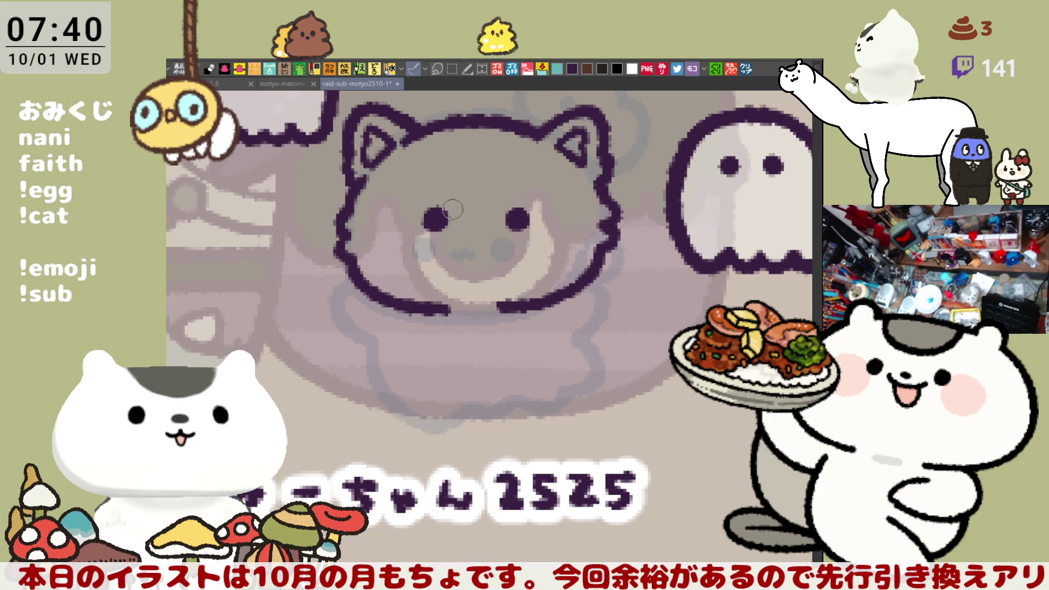
left_click(434, 204)
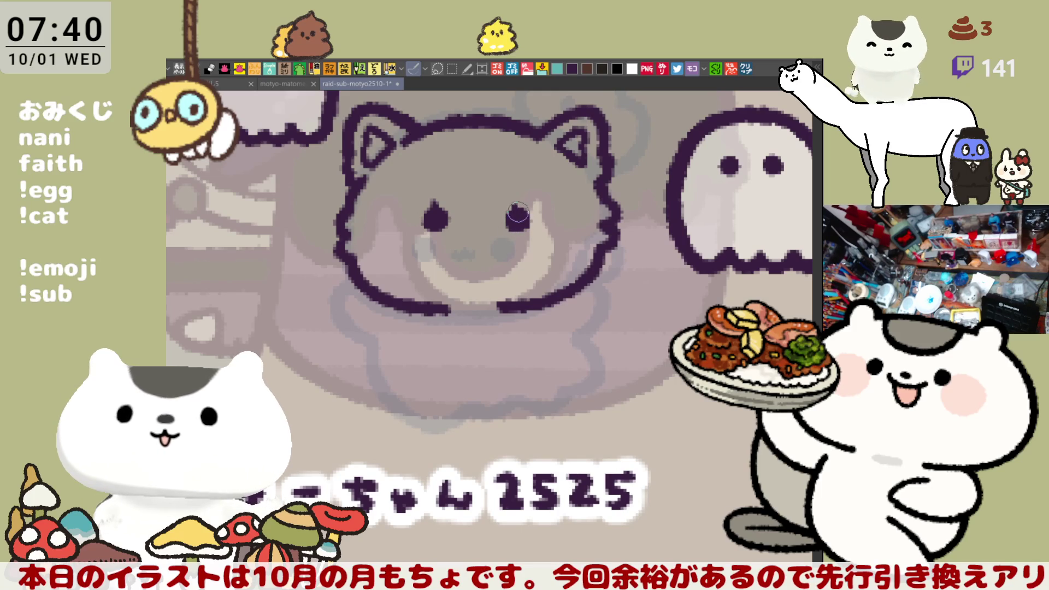
left_click_drag(516, 207, 514, 228)
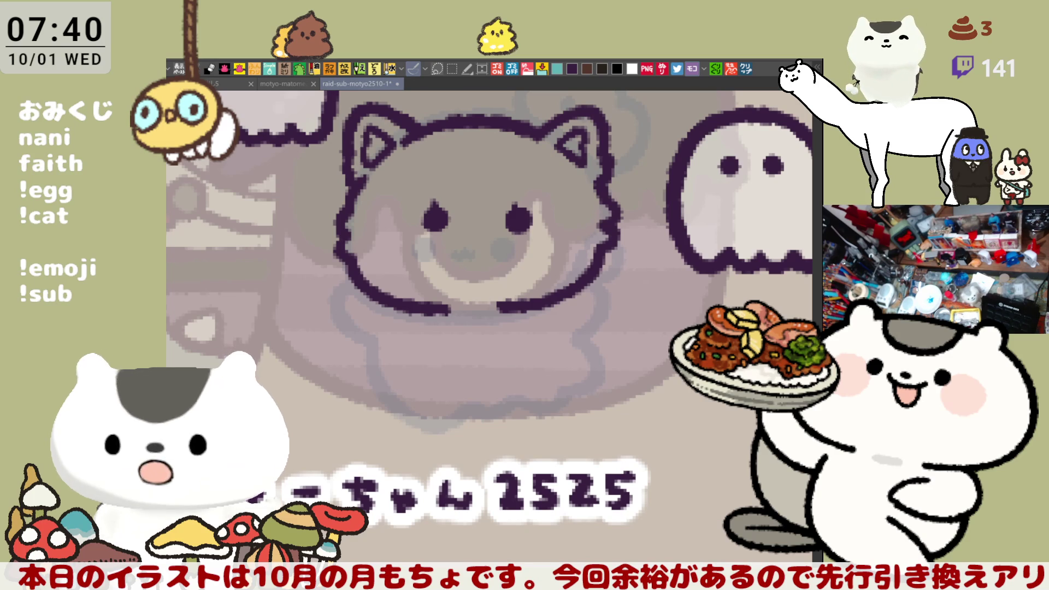
mouse_move(458, 219)
left_mouse_down()
mouse_move(365, 214)
mouse_move(463, 223)
left_mouse_up()
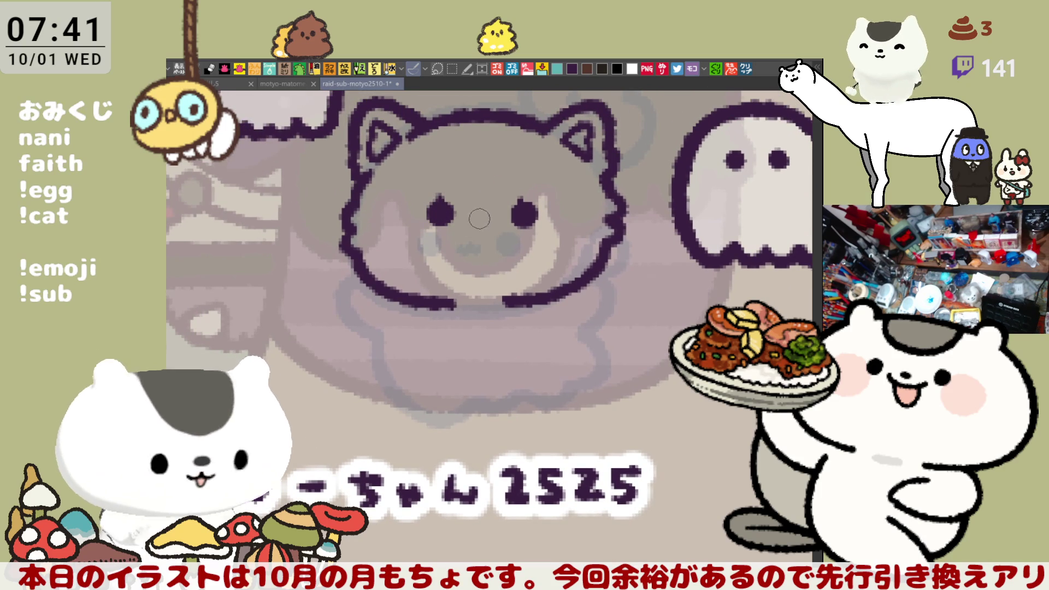
left_click(479, 217)
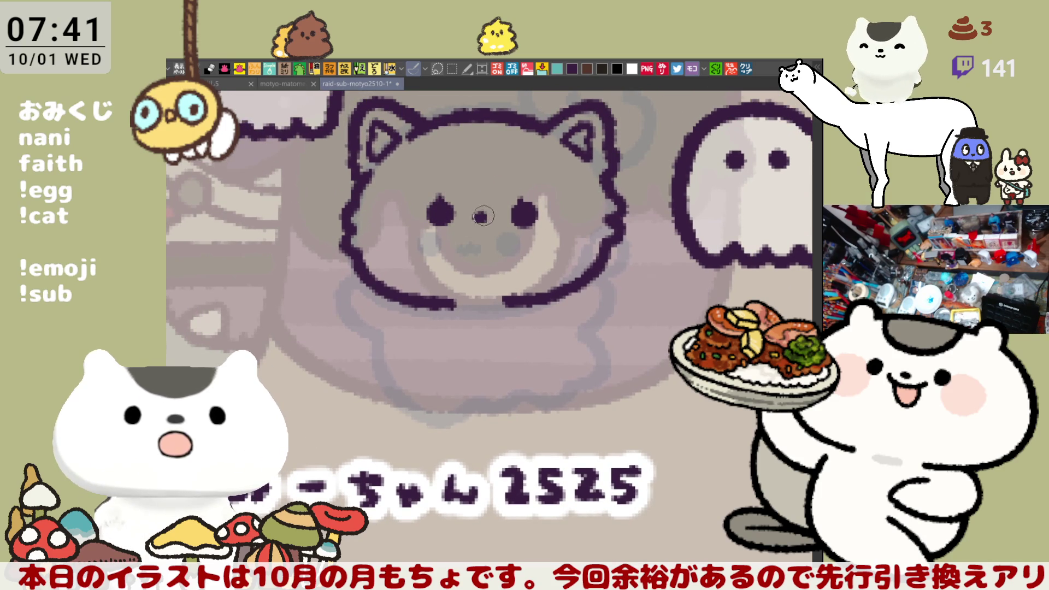
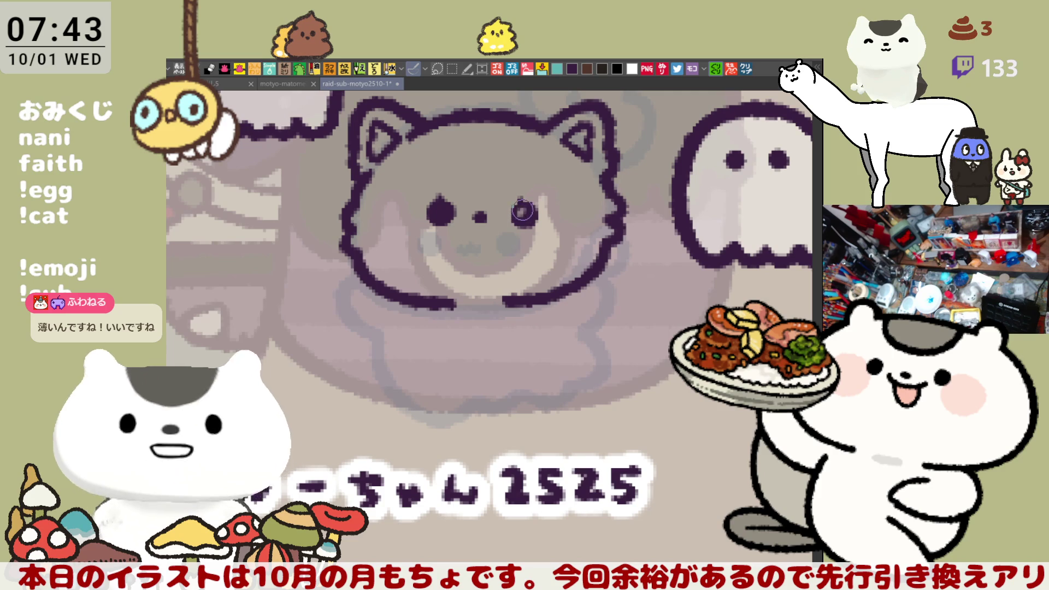
- Dot white highlights into both of the dog's eyes, touch up the nose, and begin a white forehead mark
left_click(520, 213)
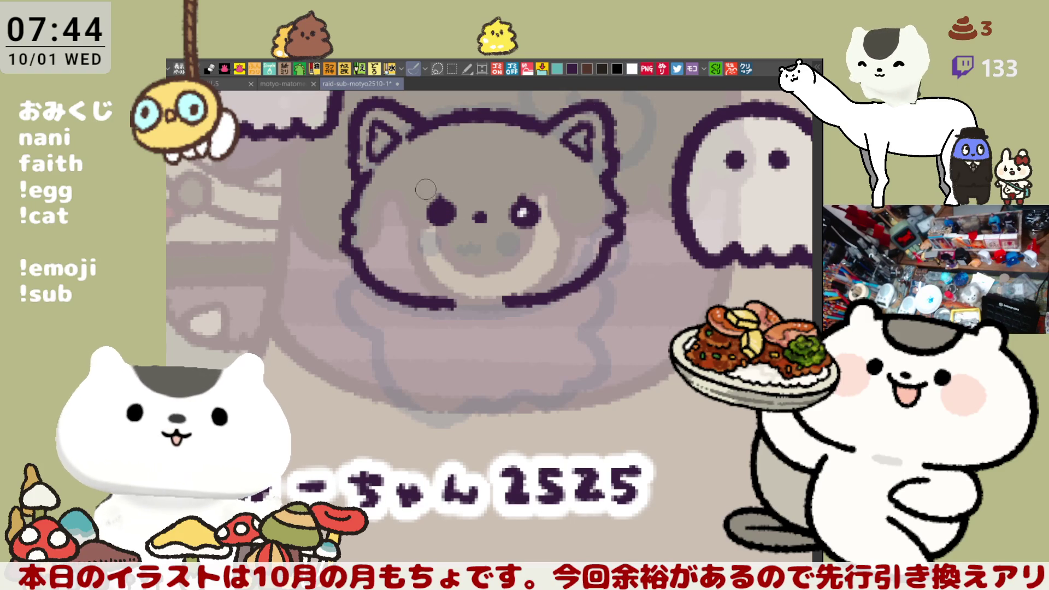
left_click(439, 209)
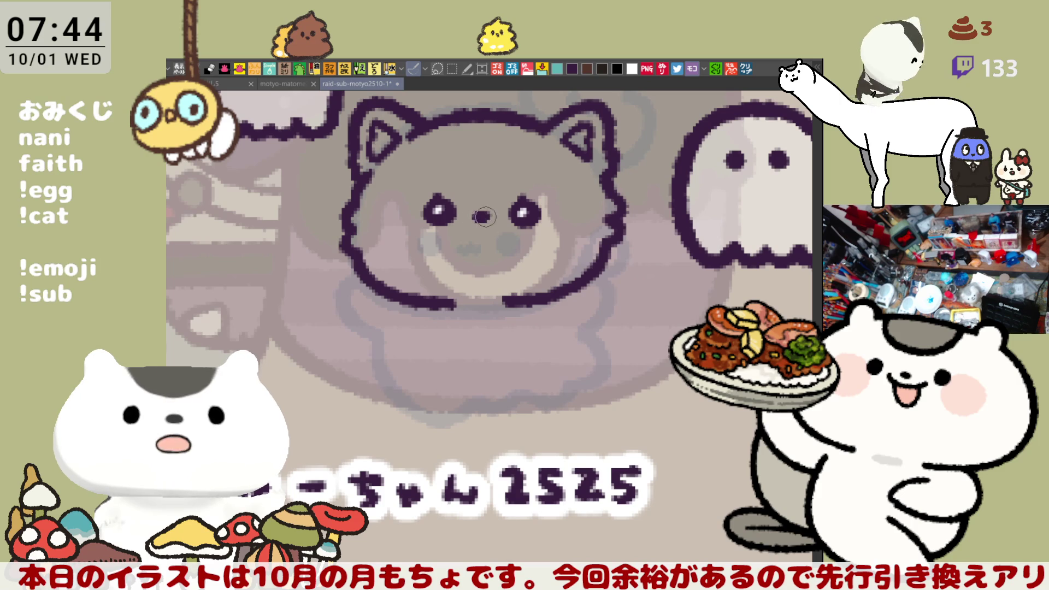
left_click_drag(482, 219, 485, 209)
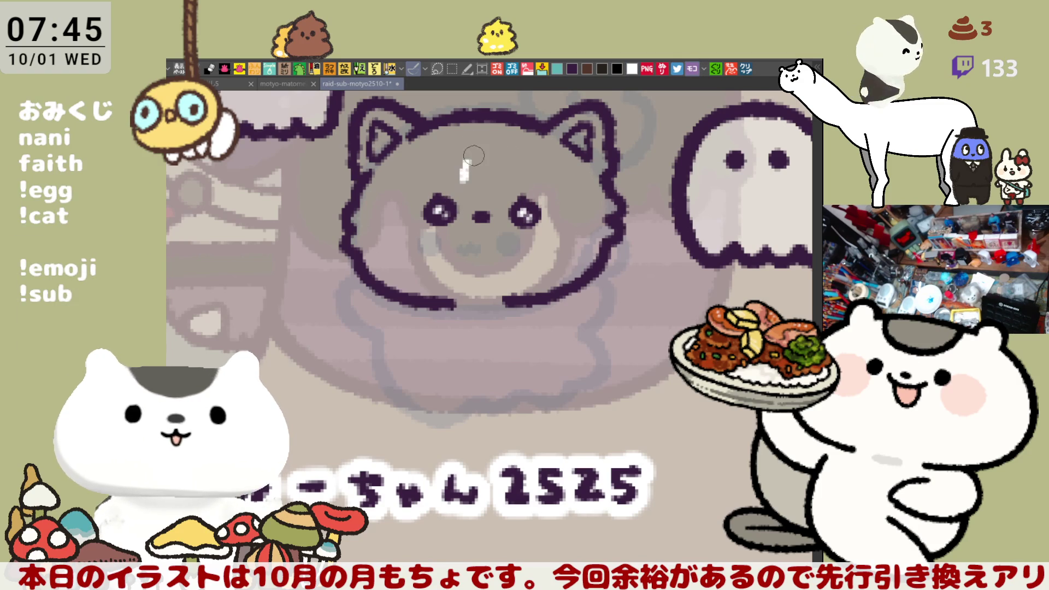
mouse_move(459, 182)
left_mouse_down()
mouse_move(463, 165)
mouse_move(489, 161)
mouse_move(467, 170)
mouse_move(486, 164)
mouse_move(488, 190)
mouse_move(483, 183)
left_mouse_up()
- Undo the first forehead strokes and repaint the white marking as a bow-shaped arc between the ears
key("ctrl+z")
key("ctrl+z")
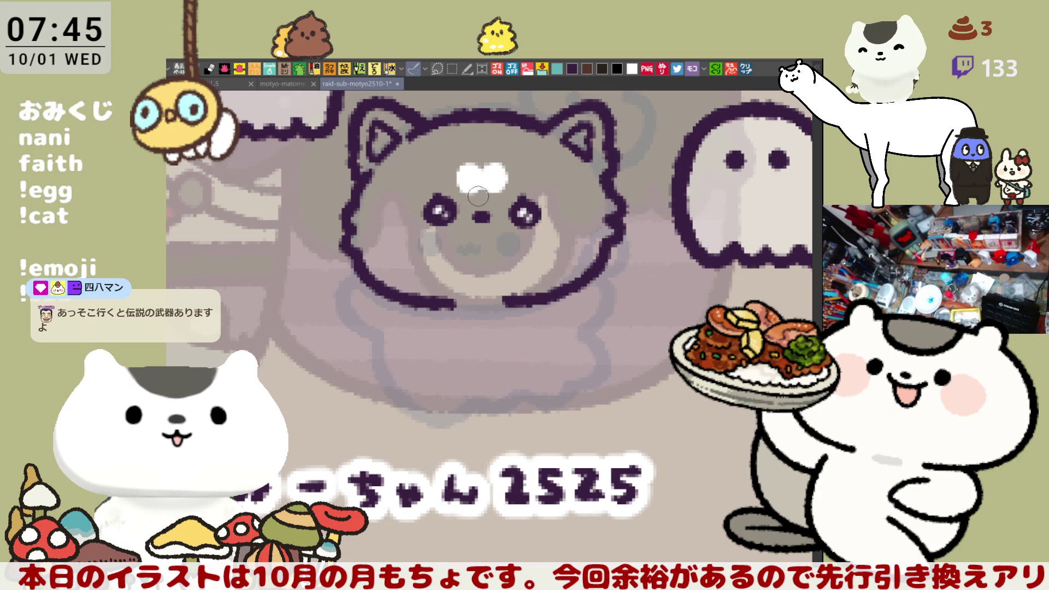
left_click(507, 181)
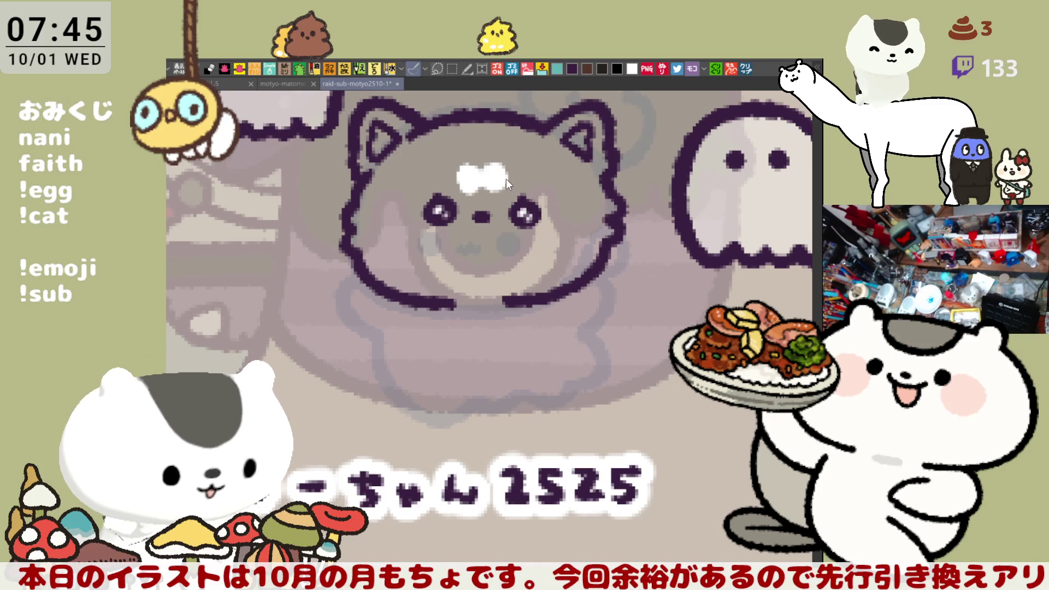
key("ctrl+z")
key("ctrl+z")
key("ctrl+z")
key("ctrl+z")
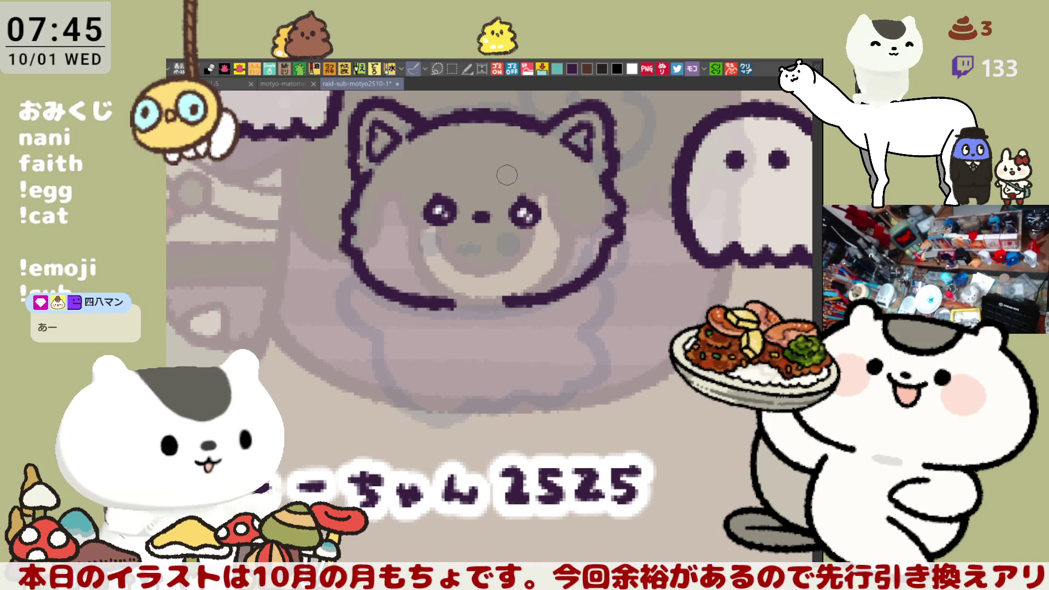
left_click_drag(464, 184, 481, 163)
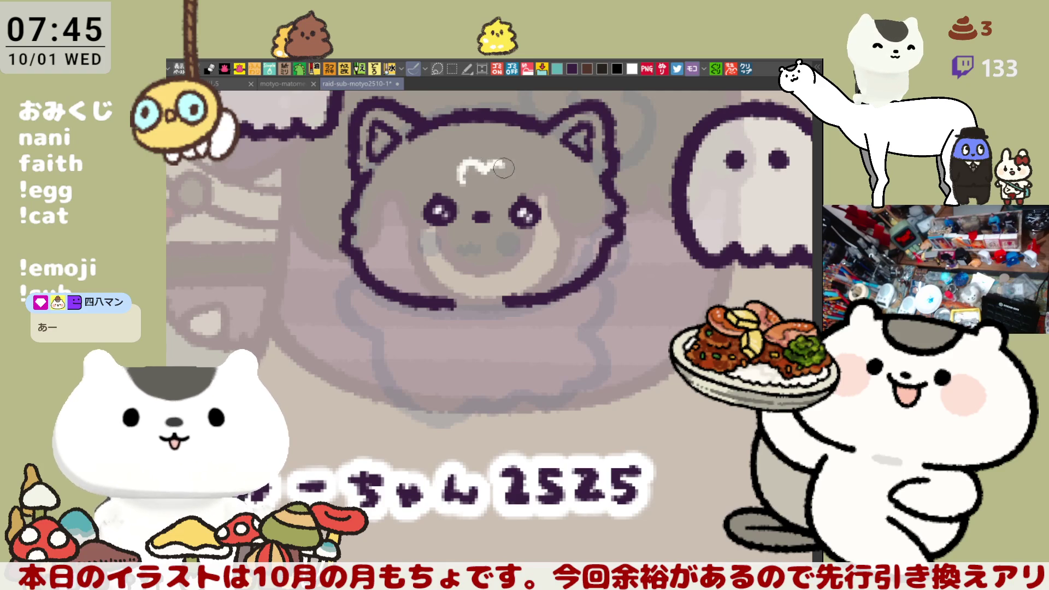
left_click_drag(483, 163, 509, 177)
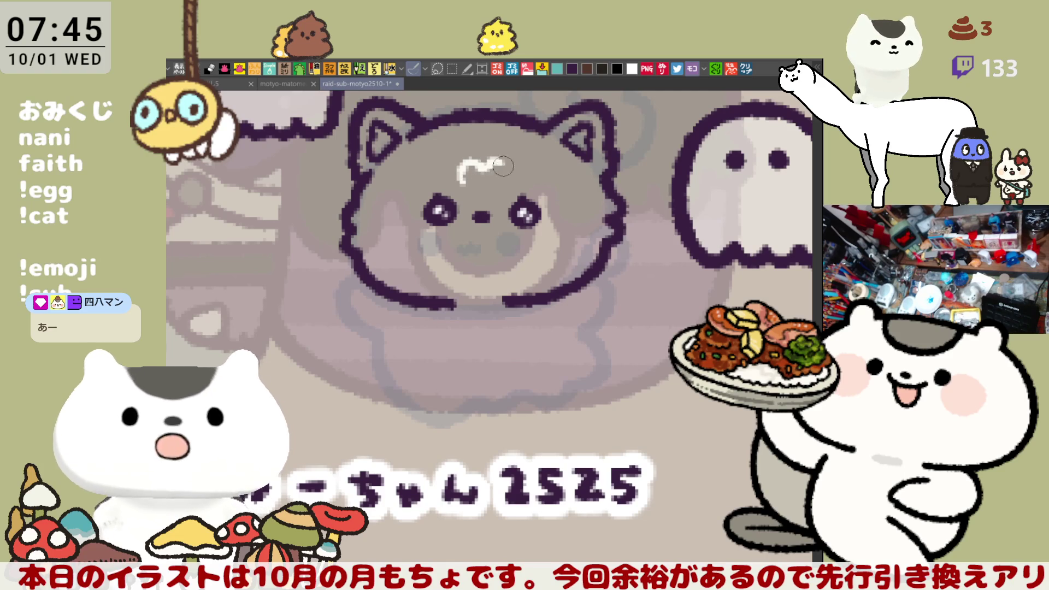
mouse_move(497, 176)
left_mouse_down()
mouse_move(461, 180)
mouse_move(502, 183)
mouse_move(494, 161)
mouse_move(507, 160)
mouse_move(492, 158)
mouse_move(505, 153)
left_mouse_up()
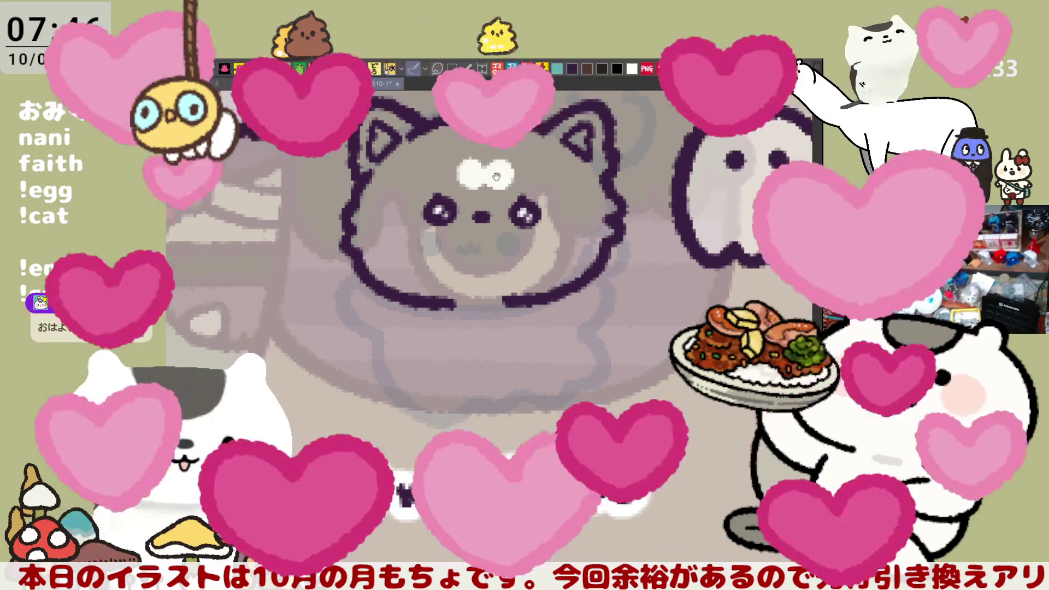
left_click_drag(496, 177, 515, 202)
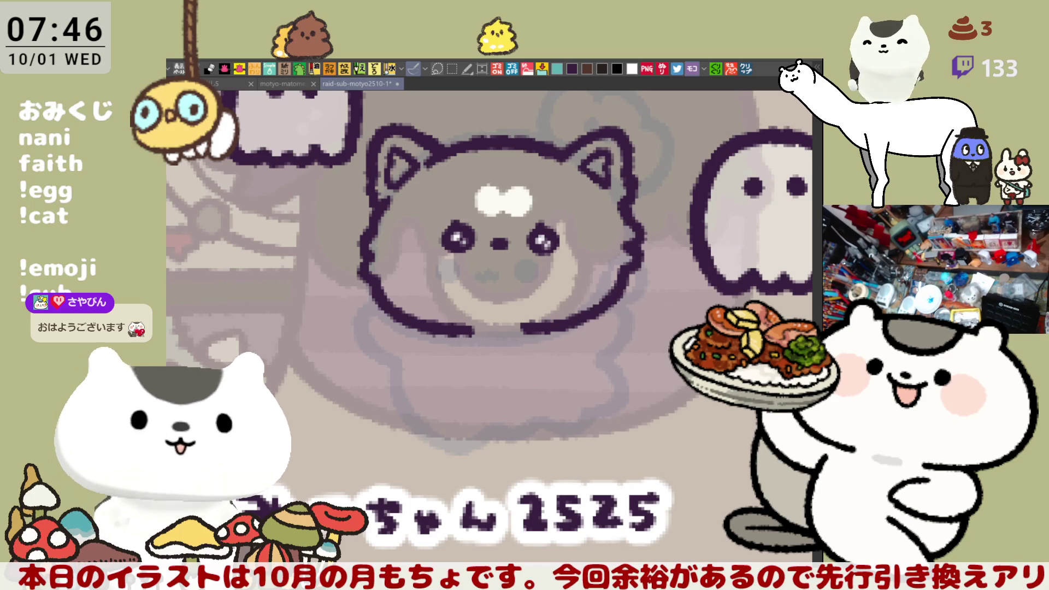
left_click(217, 86)
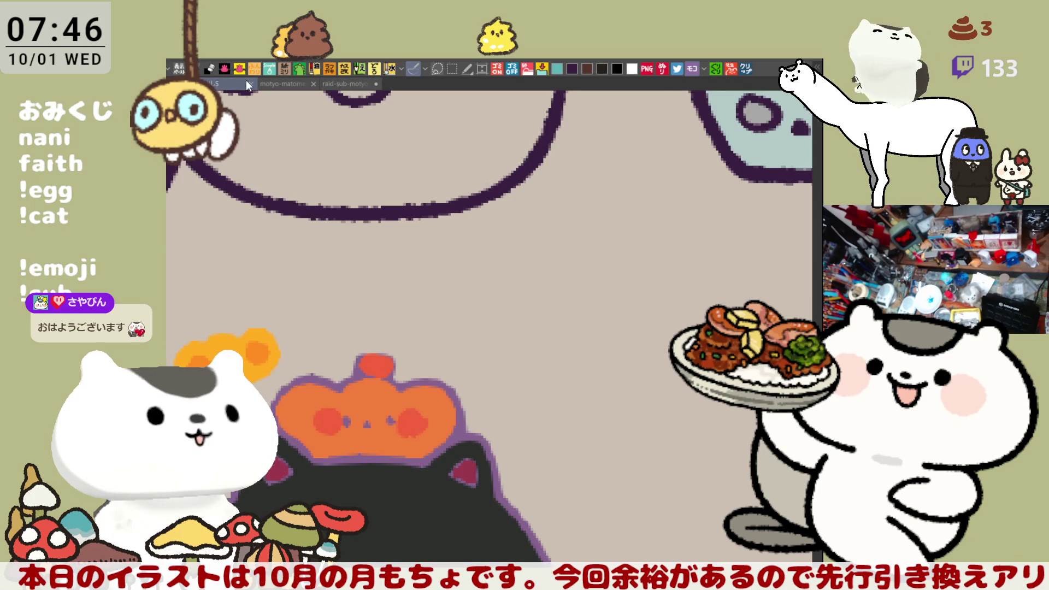
left_click(276, 85)
left_click_drag(356, 356, 373, 269)
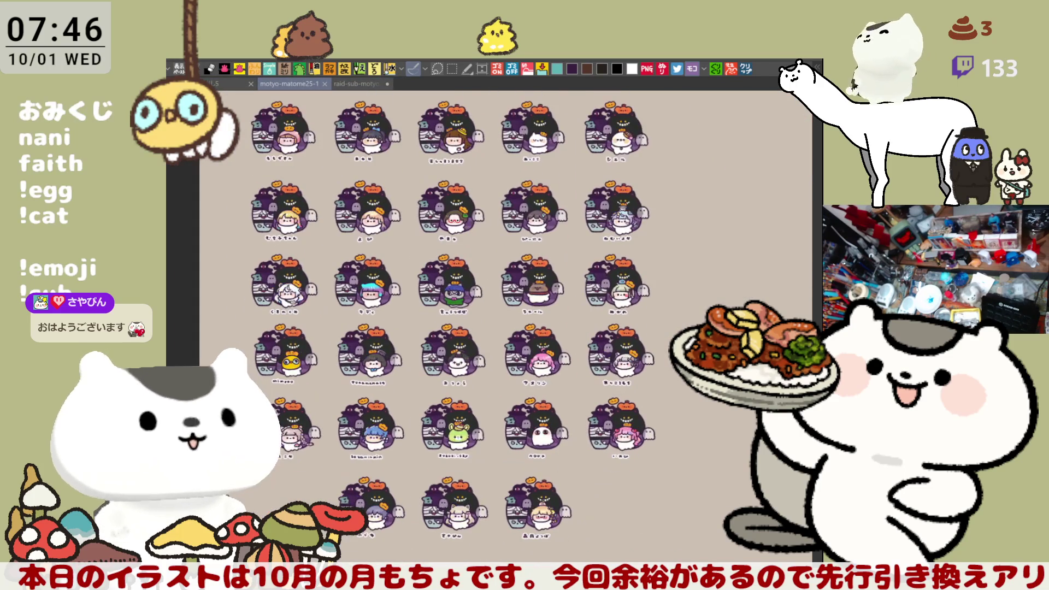
scroll(431, 411, "up", 1)
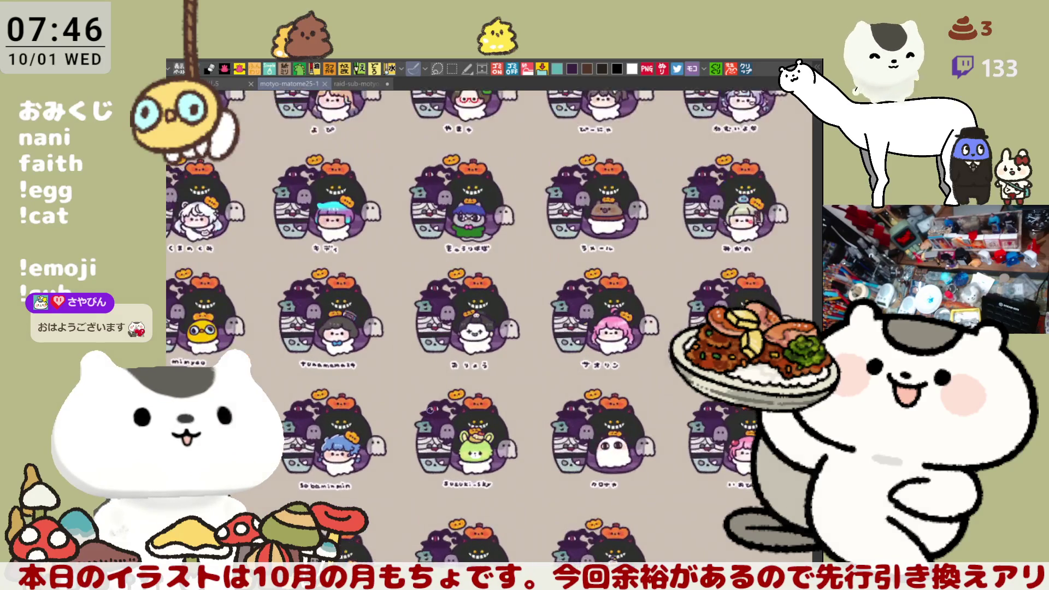
scroll(430, 409, "up", 3)
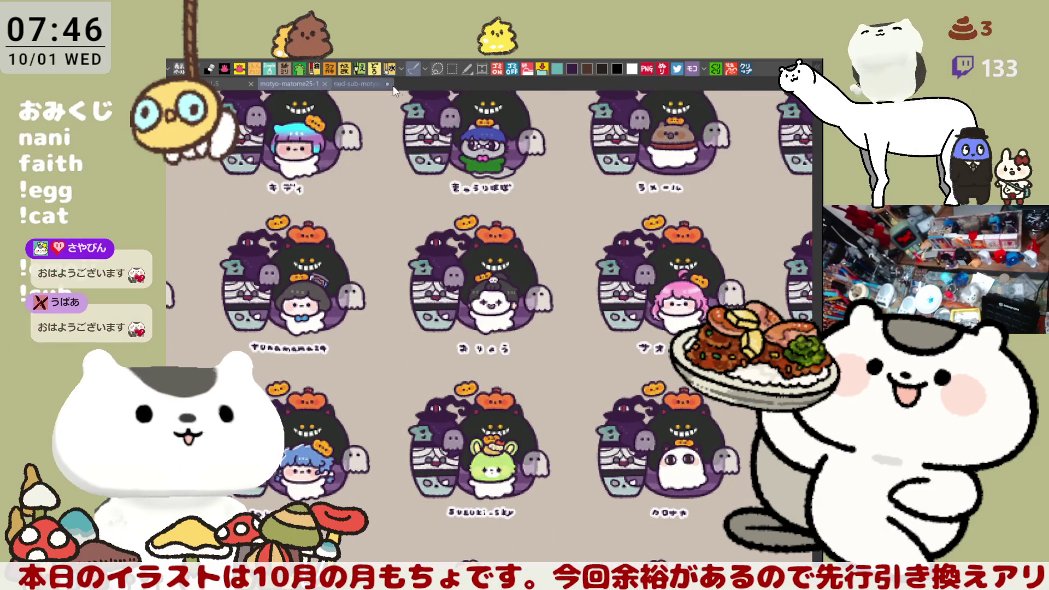
scroll(514, 252, "down", 5)
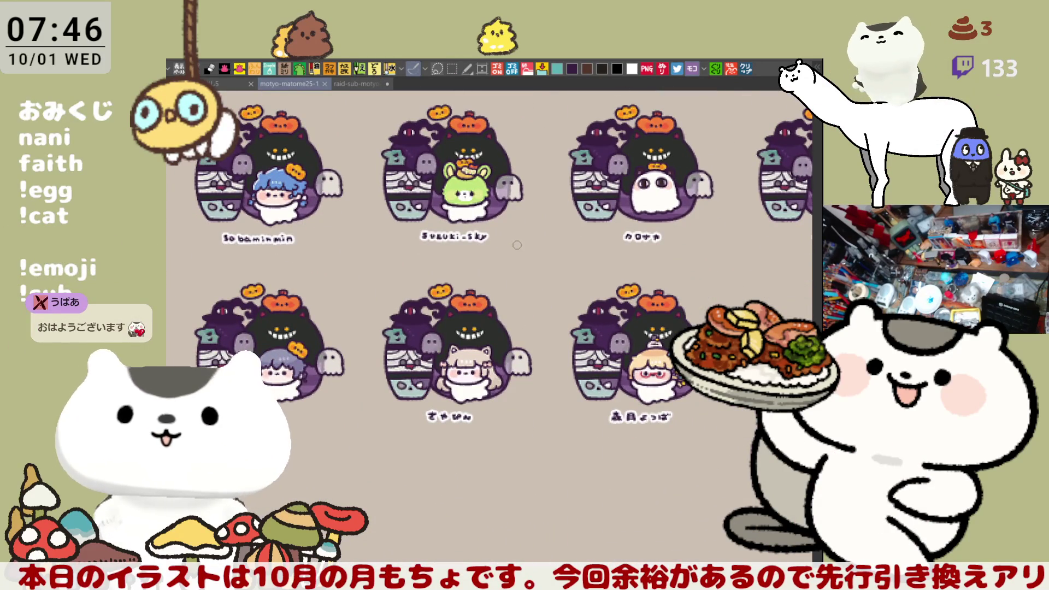
left_click(355, 83)
left_click_drag(485, 287, 512, 296)
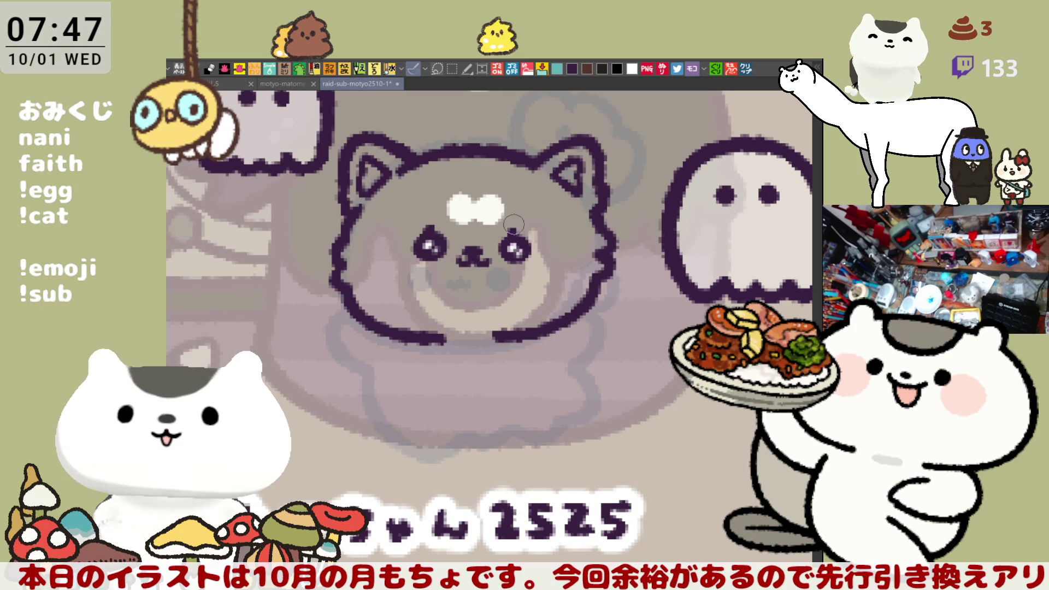
mouse_move(556, 213)
left_mouse_down()
mouse_move(553, 225)
mouse_move(545, 219)
left_mouse_up()
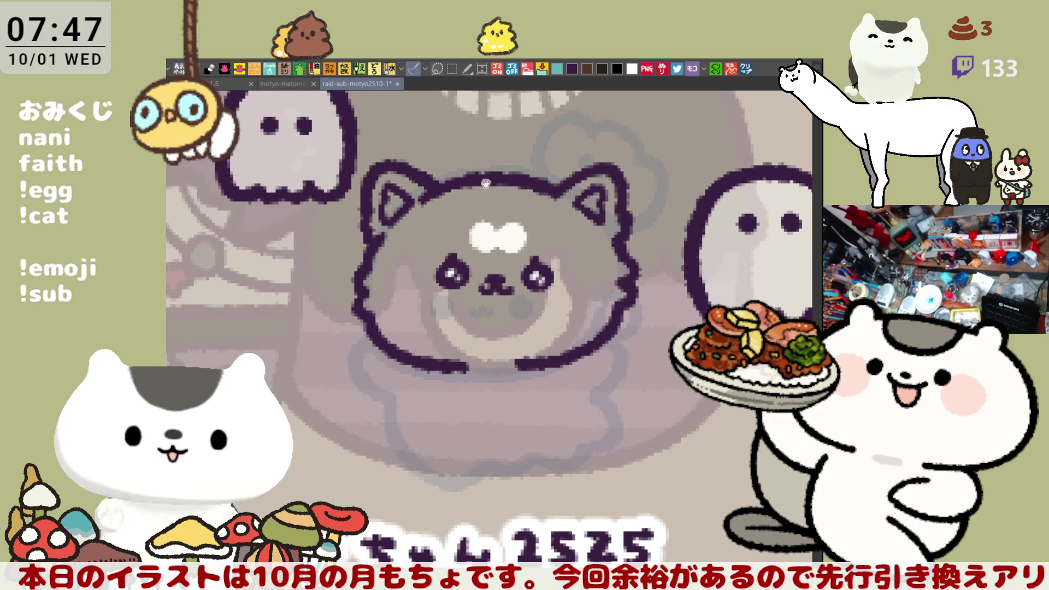
- Lasso the dog's face features, nudge them slightly down and left, and deselect
left_click_drag(490, 183, 514, 209)
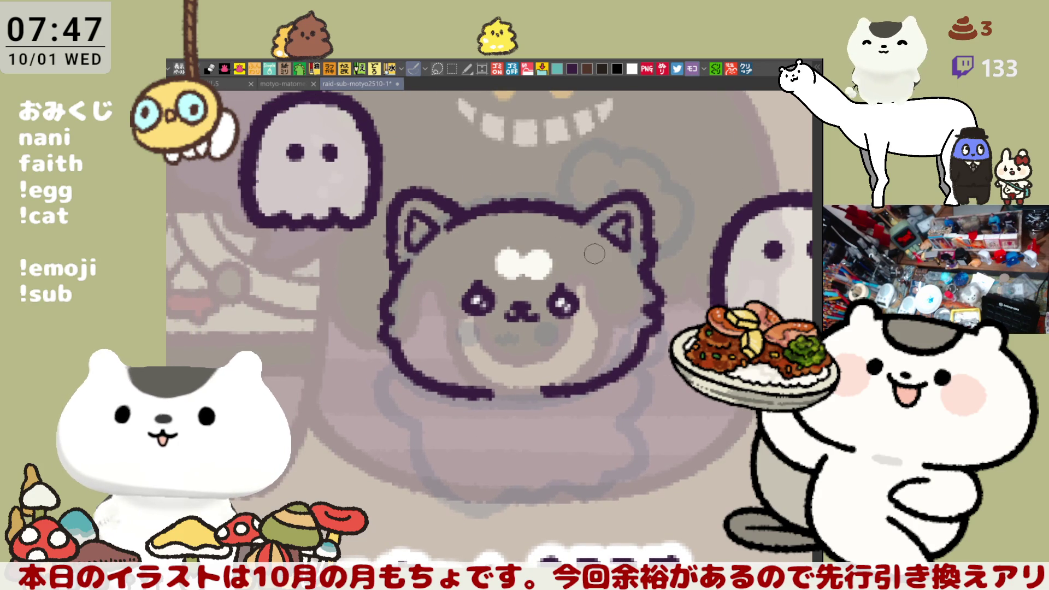
key("m")
mouse_move(515, 317)
left_mouse_down()
mouse_move(511, 235)
mouse_move(508, 331)
mouse_move(492, 325)
left_mouse_up()
left_click(570, 353)
left_click_drag(546, 303, 539, 310)
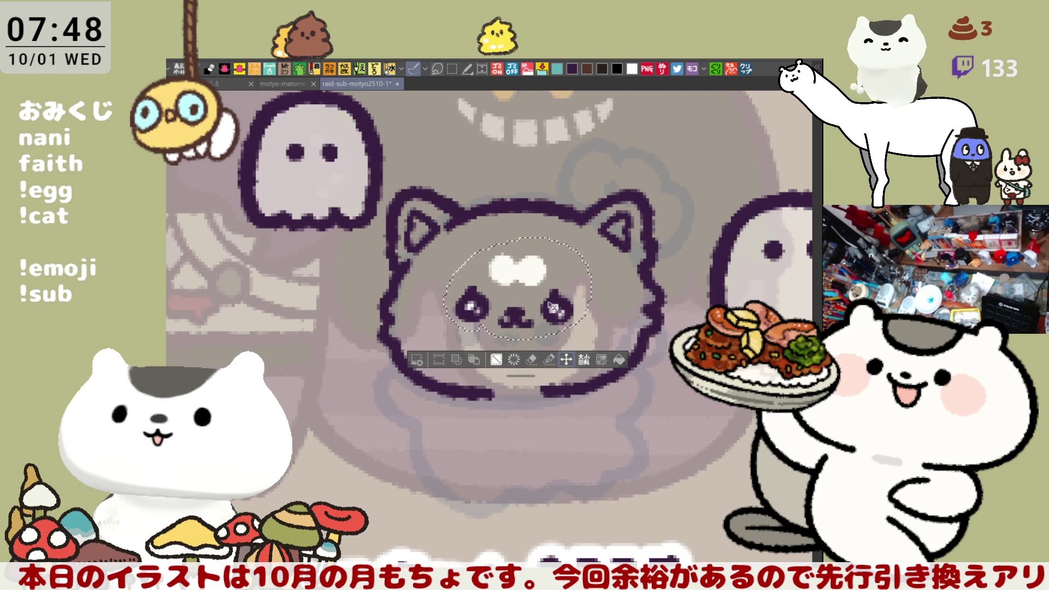
key("ctrl+d")
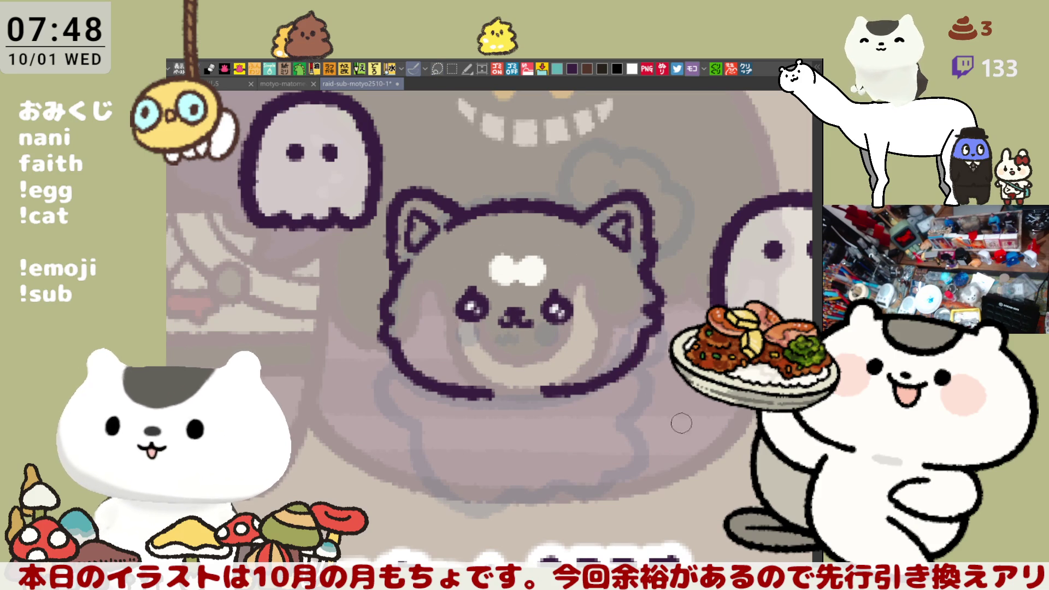
- Try several arcs above the dog's head, undoing each attempt
left_click_drag(453, 210, 598, 194)
key("ctrl+z")
left_click_drag(453, 213, 549, 186)
key("ctrl+z")
left_click_drag(453, 213, 546, 189)
key("ctrl+z")
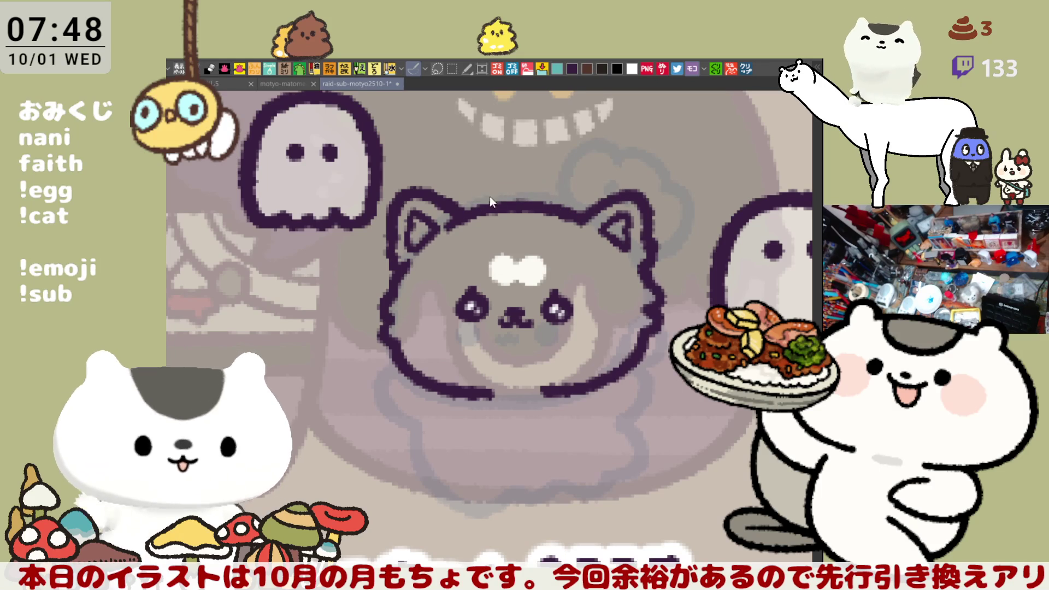
mouse_move(448, 214)
left_mouse_down()
mouse_move(539, 178)
mouse_move(497, 187)
left_mouse_up()
key("ctrl+z")
- Ink the crown's arc across the head from left ear to right ear, redoing strokes as needed
key("ctrl+z")
mouse_move(449, 215)
left_mouse_down()
mouse_move(506, 184)
mouse_move(550, 180)
mouse_move(505, 188)
left_mouse_up()
key("ctrl+z")
key("ctrl+z")
key("ctrl+z")
left_click_drag(449, 214, 546, 189)
key("ctrl+z")
left_click_drag(449, 214, 488, 191)
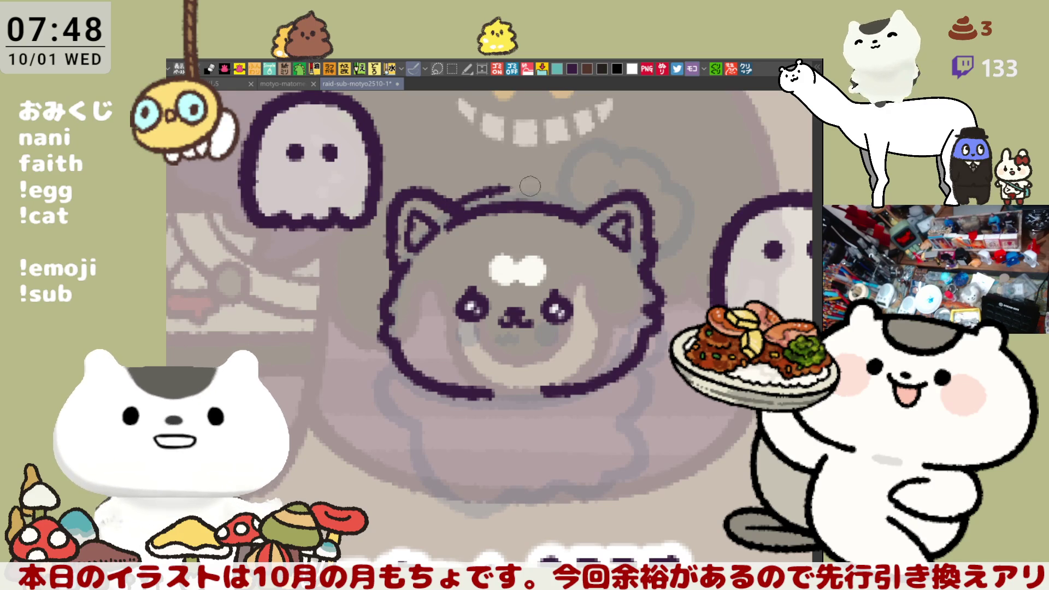
left_click_drag(593, 216, 560, 192)
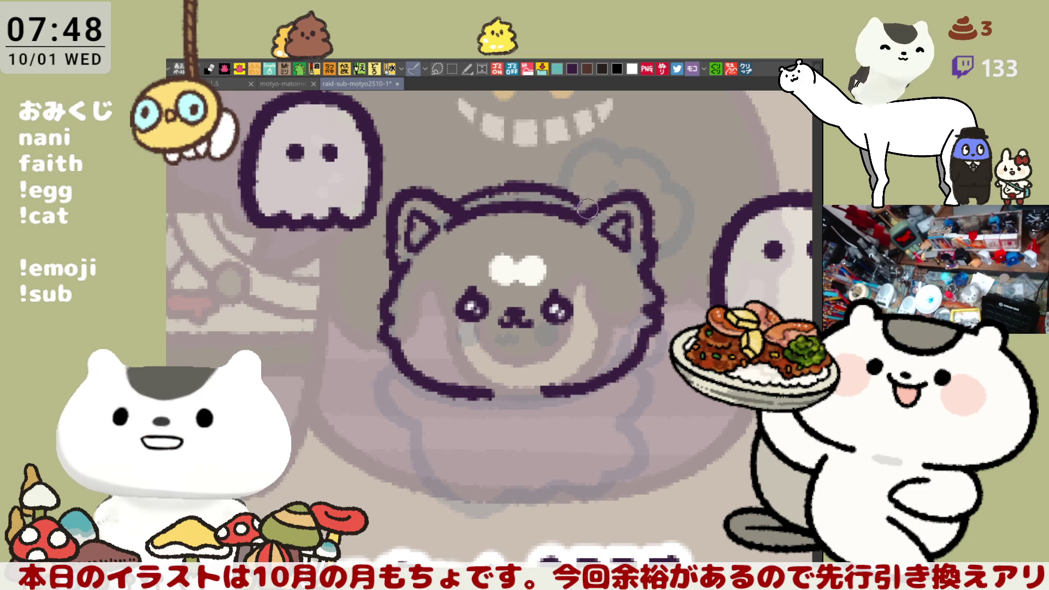
key("ctrl+z")
left_click_drag(547, 189, 593, 214)
key("ctrl+z")
key("ctrl+z")
mouse_move(546, 188)
left_mouse_down()
mouse_move(591, 210)
mouse_move(569, 194)
left_mouse_up()
key("ctrl+z")
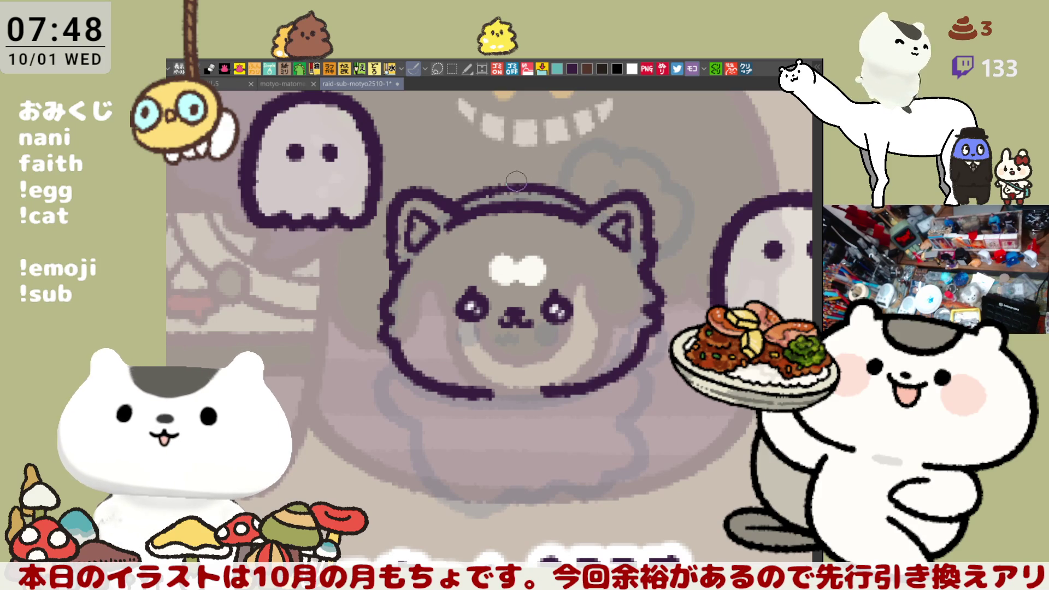
- Shape the crown's top into a pointed peak with a small loop to its left
mouse_move(510, 185)
left_mouse_down()
mouse_move(512, 162)
mouse_move(524, 165)
mouse_move(505, 168)
mouse_move(523, 174)
left_mouse_up()
key("ctrl+z")
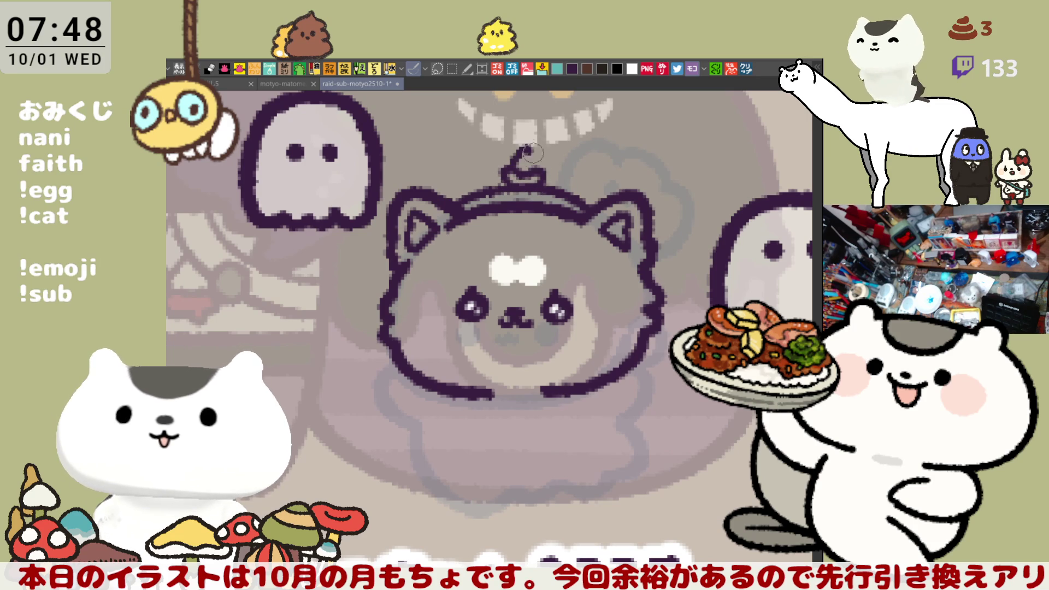
key("ctrl+z")
left_click_drag(505, 180, 540, 168)
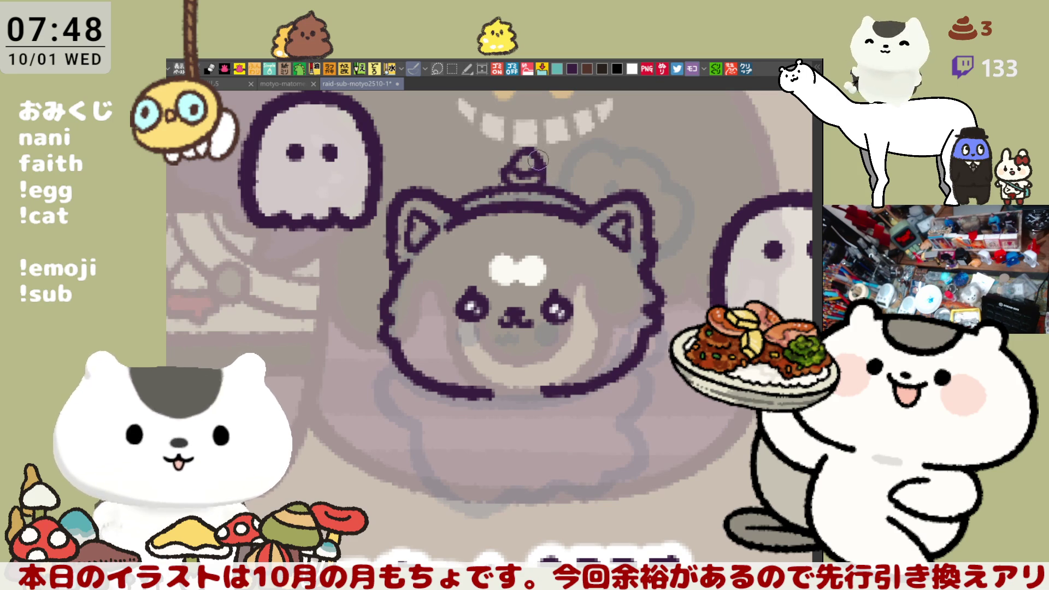
key("ctrl+z")
left_click_drag(501, 183, 519, 158)
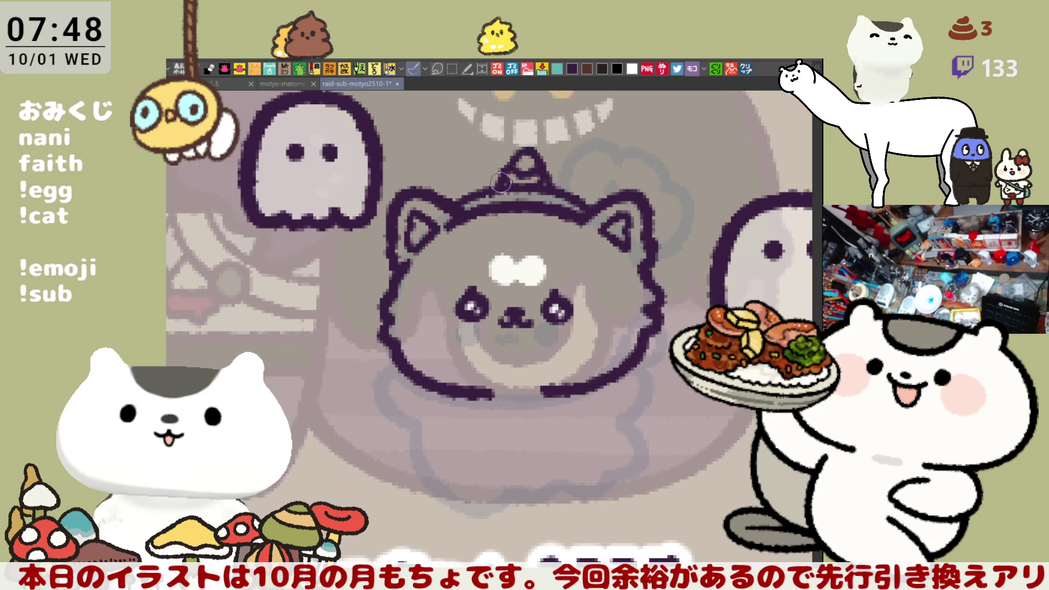
left_click_drag(466, 175, 468, 172)
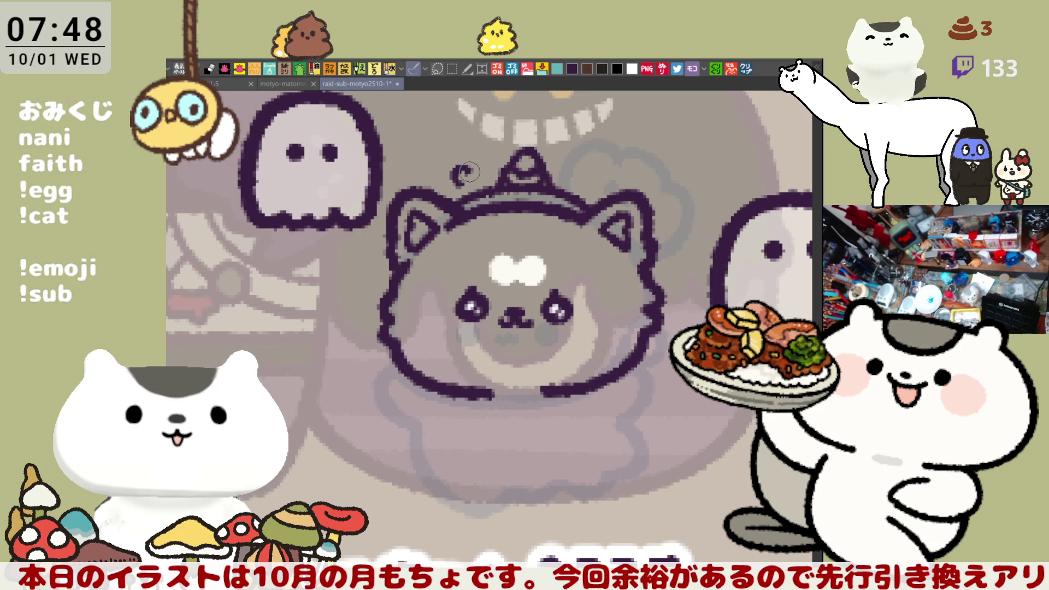
key("ctrl+z")
left_click_drag(462, 177, 452, 172)
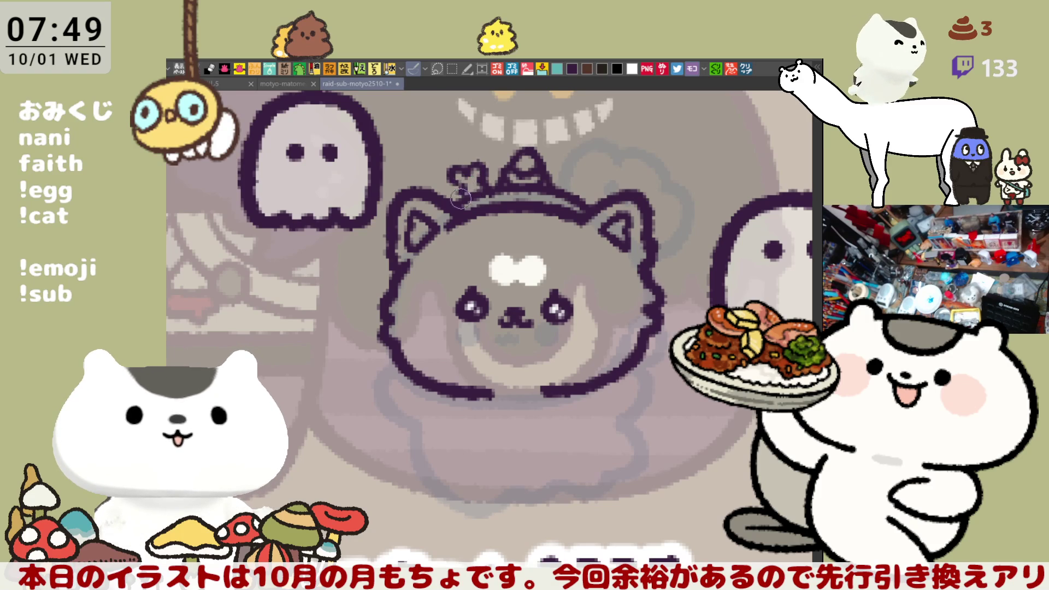
left_click_drag(462, 188, 459, 177)
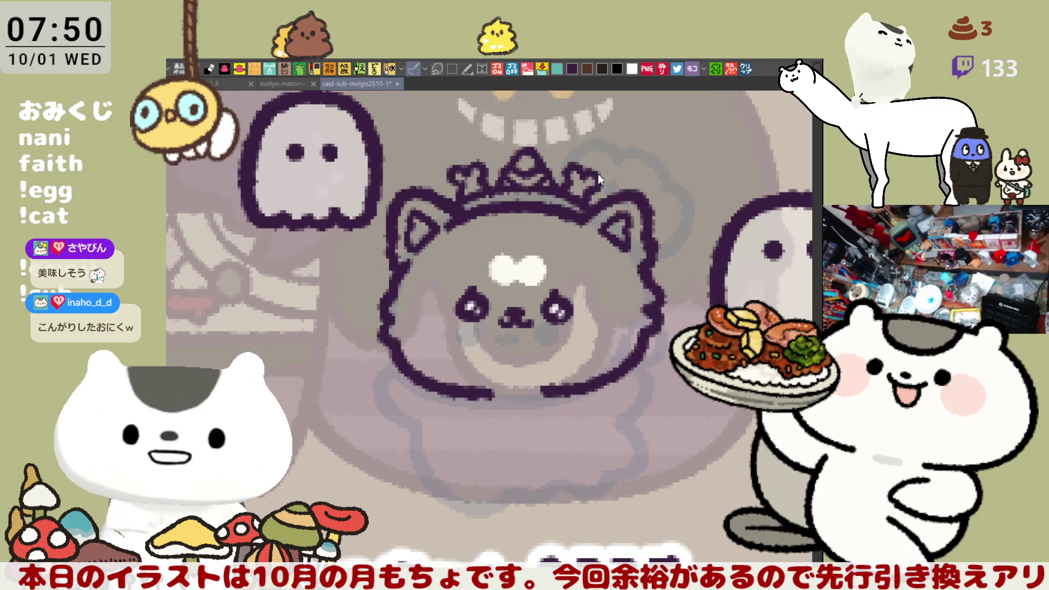
left_click_drag(592, 177, 598, 179)
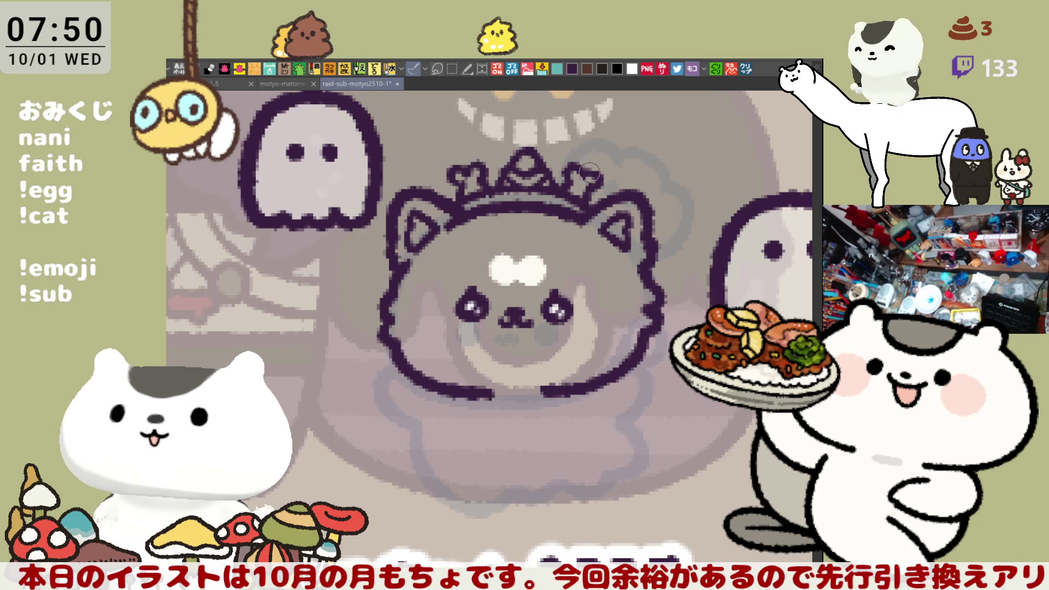
scroll(349, 254, "left", 5)
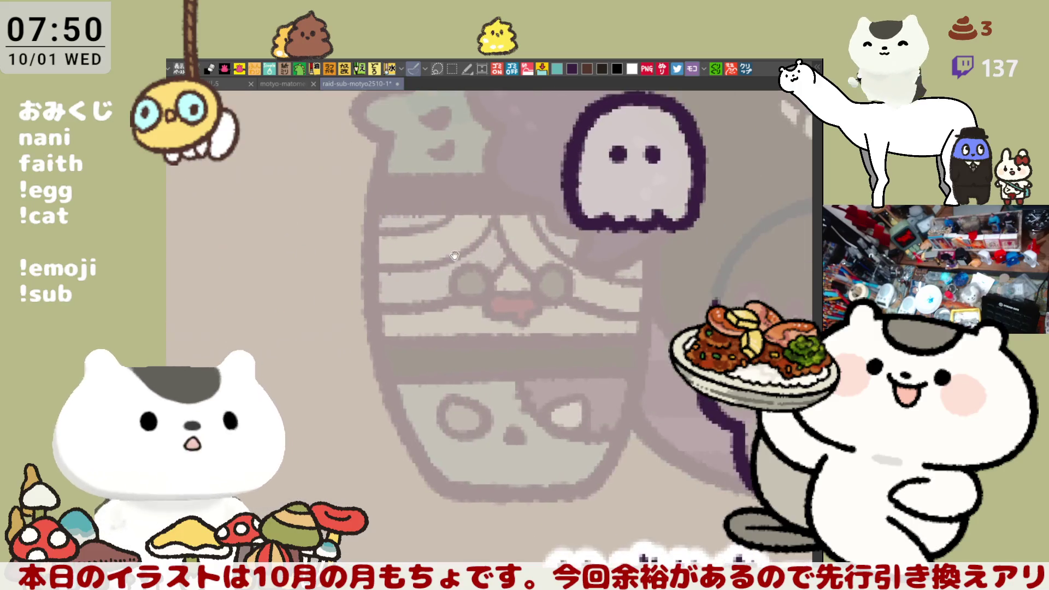
- Try a curl above the crown, redraw the right ear outline, and extend the crown's right edge
scroll(349, 254, "left", 5)
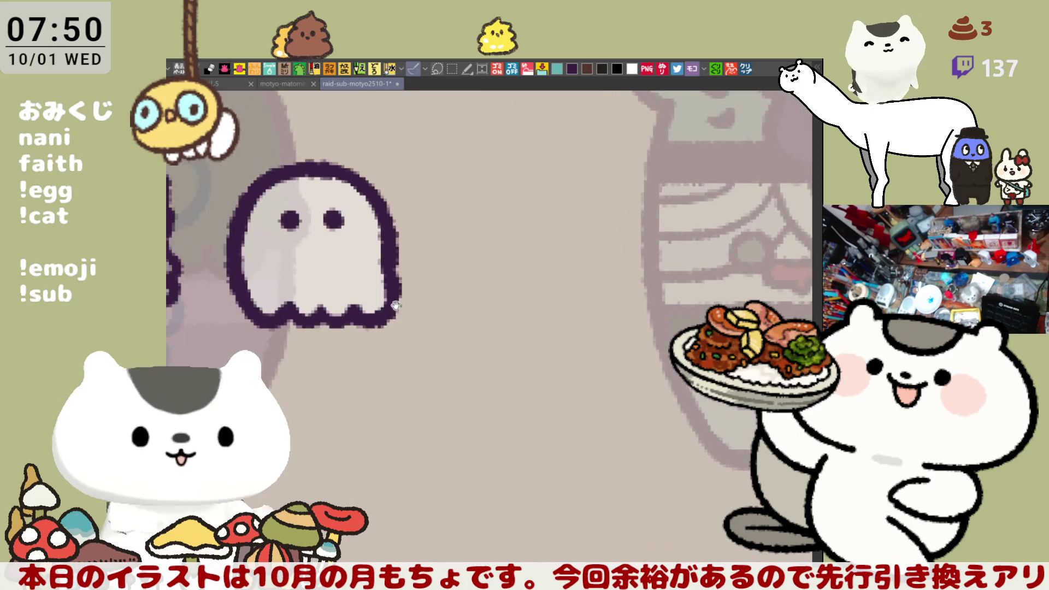
scroll(443, 297, "left", 8)
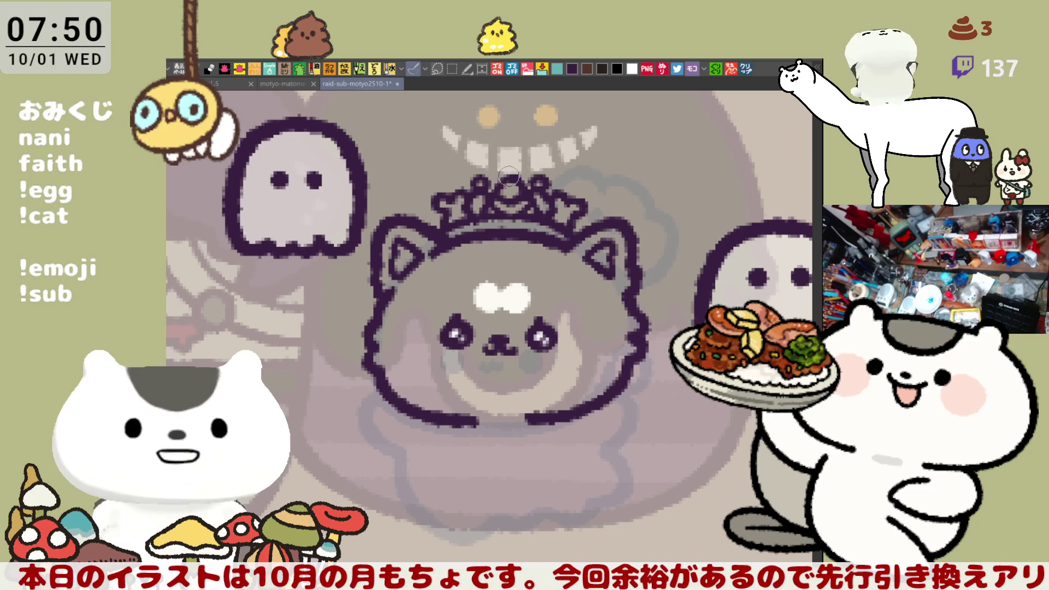
mouse_move(490, 166)
left_mouse_down()
mouse_move(519, 162)
mouse_move(526, 181)
mouse_move(508, 166)
mouse_move(519, 167)
left_mouse_up()
key("ctrl+z")
scroll(519, 167, "right", 3)
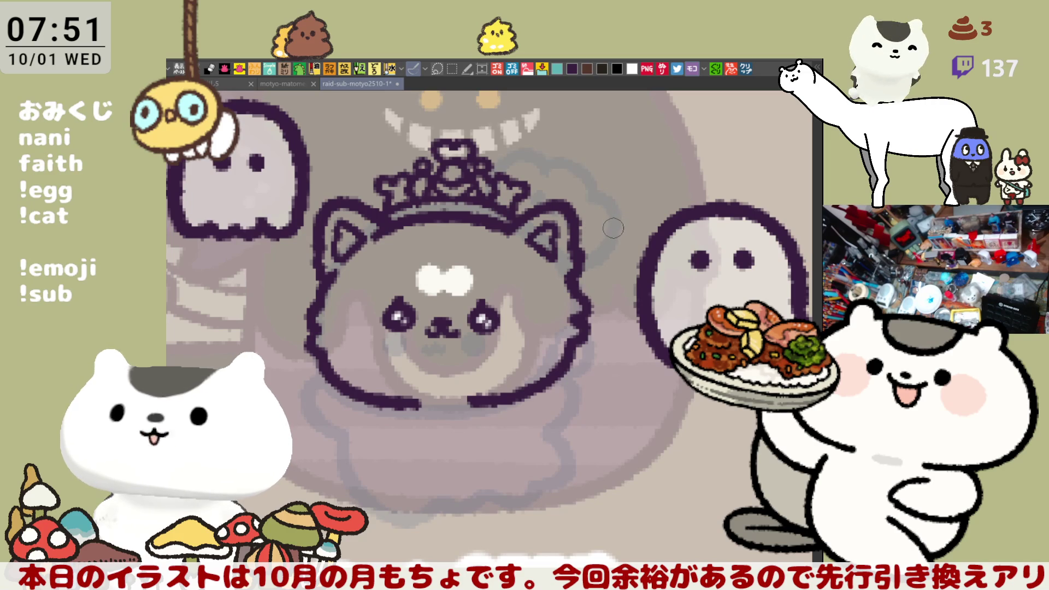
mouse_move(581, 222)
left_mouse_down()
mouse_move(552, 194)
mouse_move(515, 234)
mouse_move(565, 208)
mouse_move(574, 265)
mouse_move(544, 262)
mouse_move(559, 261)
left_mouse_up()
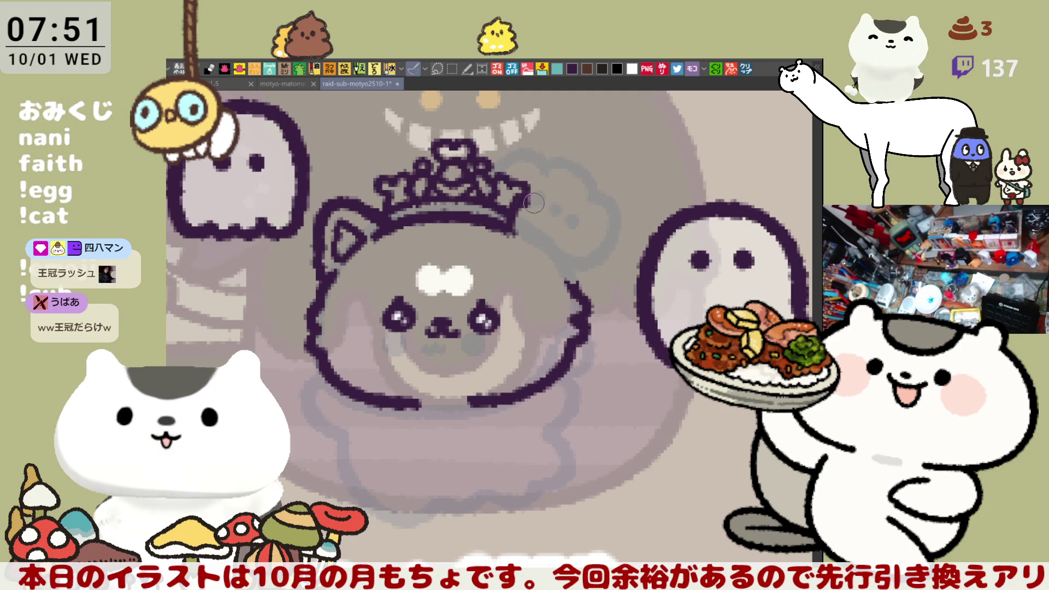
mouse_move(506, 211)
left_mouse_down()
mouse_move(561, 208)
mouse_move(570, 219)
left_mouse_up()
- Retry the upper edge of the head outline, then flip the canvas view horizontally
mouse_move(567, 219)
left_mouse_down()
mouse_move(426, 195)
mouse_move(701, 204)
left_mouse_up()
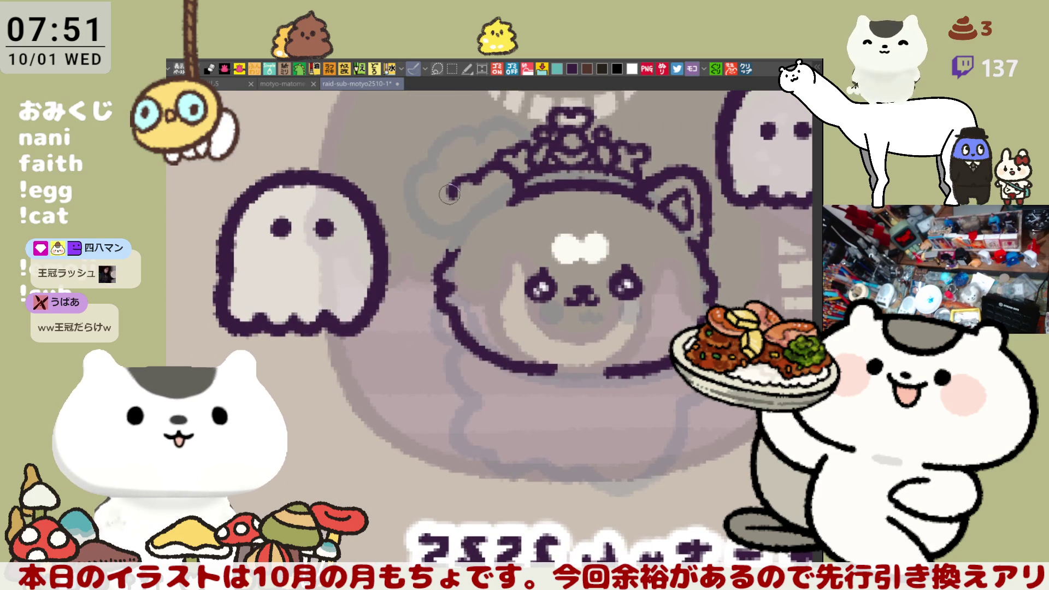
left_click_drag(464, 182, 455, 237)
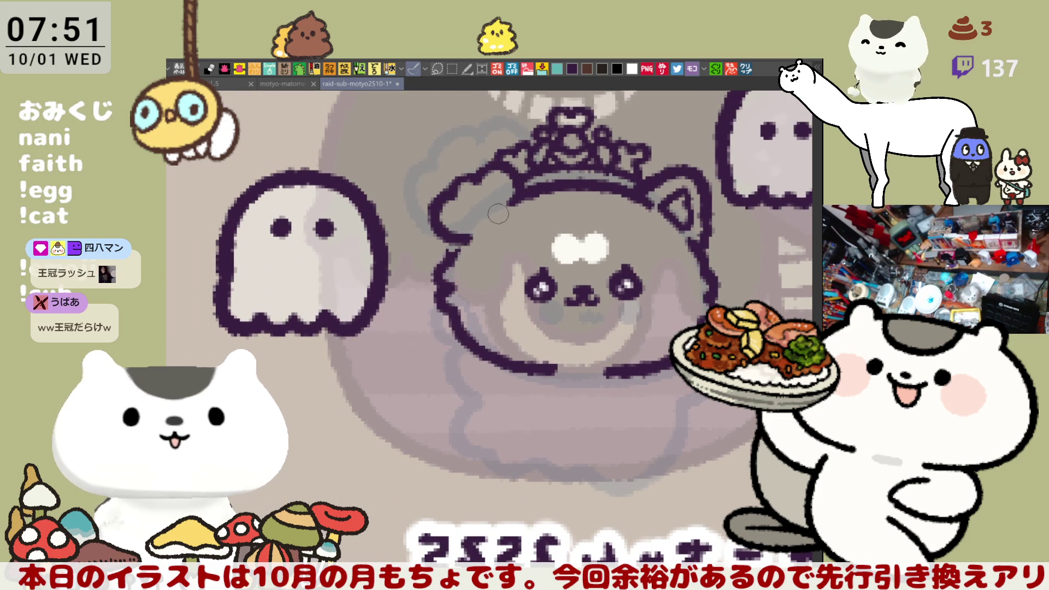
key("ctrl+z")
mouse_move(458, 187)
left_mouse_down()
mouse_move(434, 229)
mouse_move(476, 245)
mouse_move(439, 208)
mouse_move(468, 239)
left_mouse_up()
key("ctrl+z")
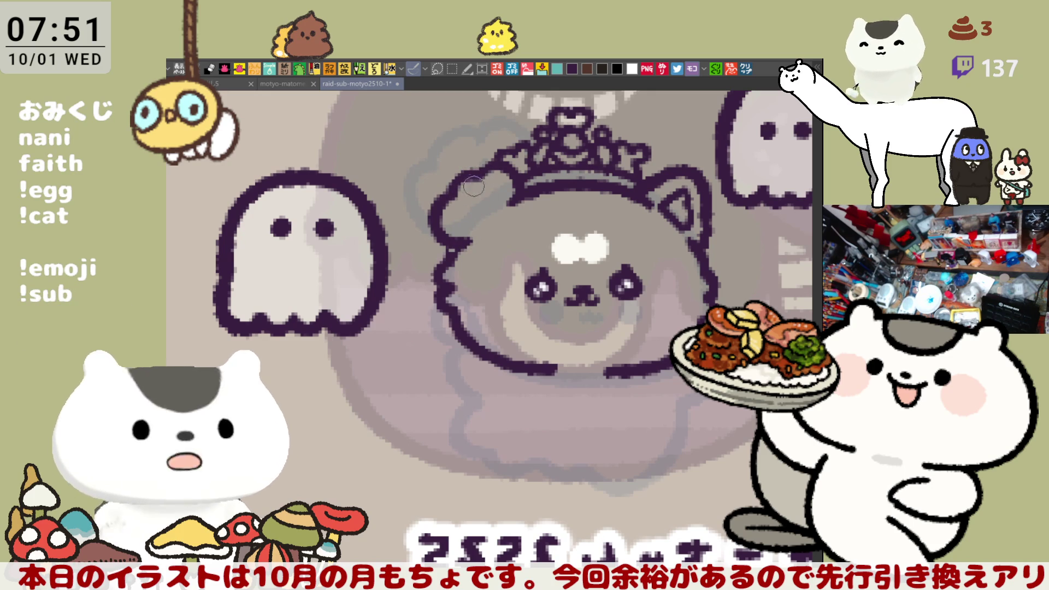
key("h")
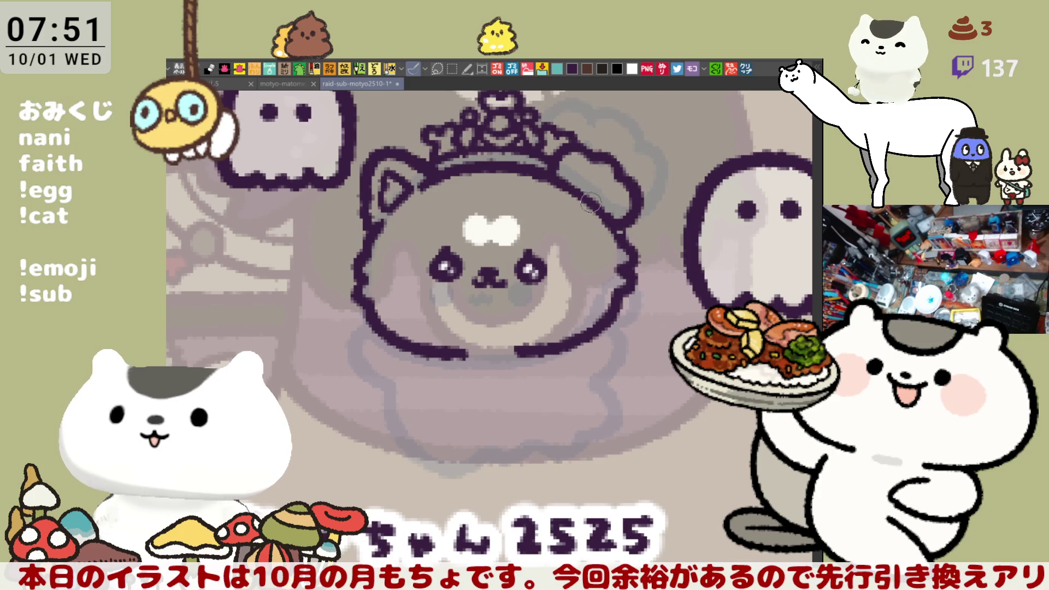
- Draw a curved fold inside the right ear, then switch to the finished emote sheet document
mouse_move(552, 180)
left_mouse_down()
mouse_move(595, 224)
mouse_move(541, 196)
mouse_move(600, 221)
mouse_move(568, 232)
mouse_move(601, 229)
left_mouse_up()
key("ctrl+z")
key("ctrl+z")
key("ctrl+z")
mouse_move(550, 206)
left_mouse_down()
mouse_move(563, 239)
mouse_move(603, 231)
left_mouse_up()
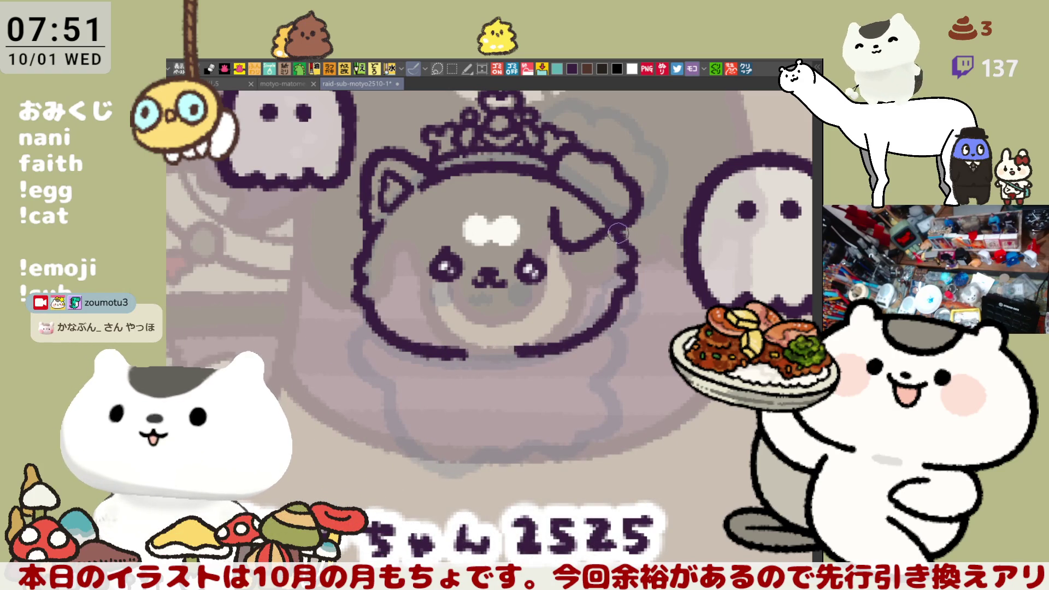
left_click_drag(478, 177, 507, 175)
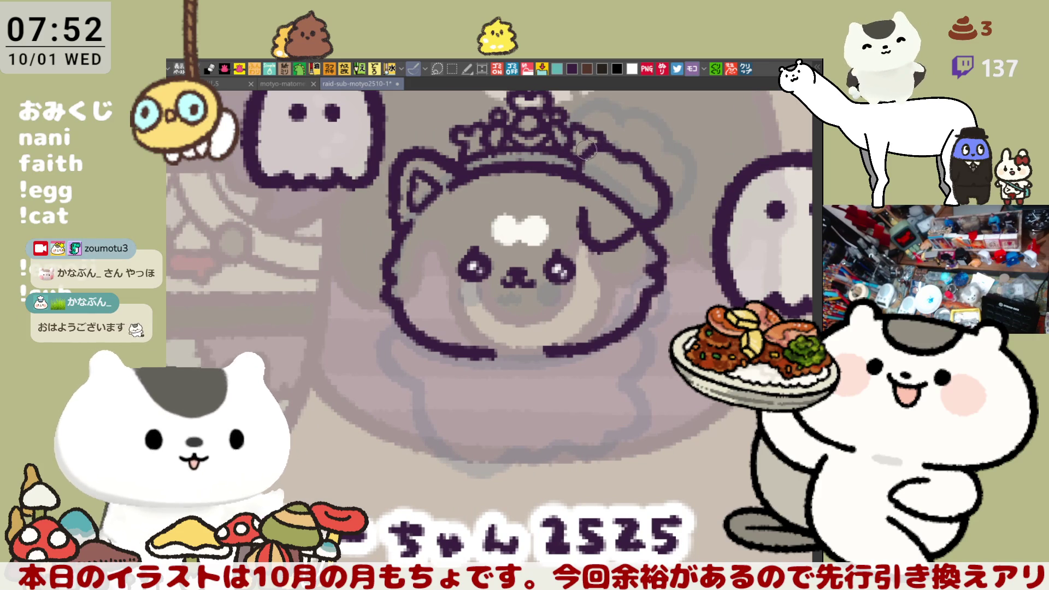
left_click_drag(602, 174, 576, 195)
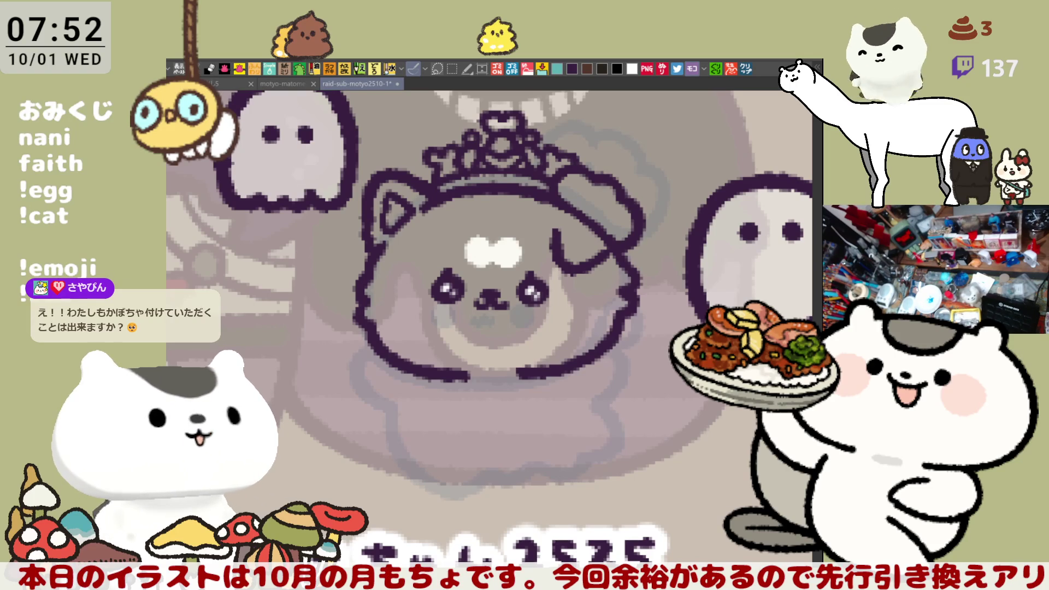
left_click(284, 83)
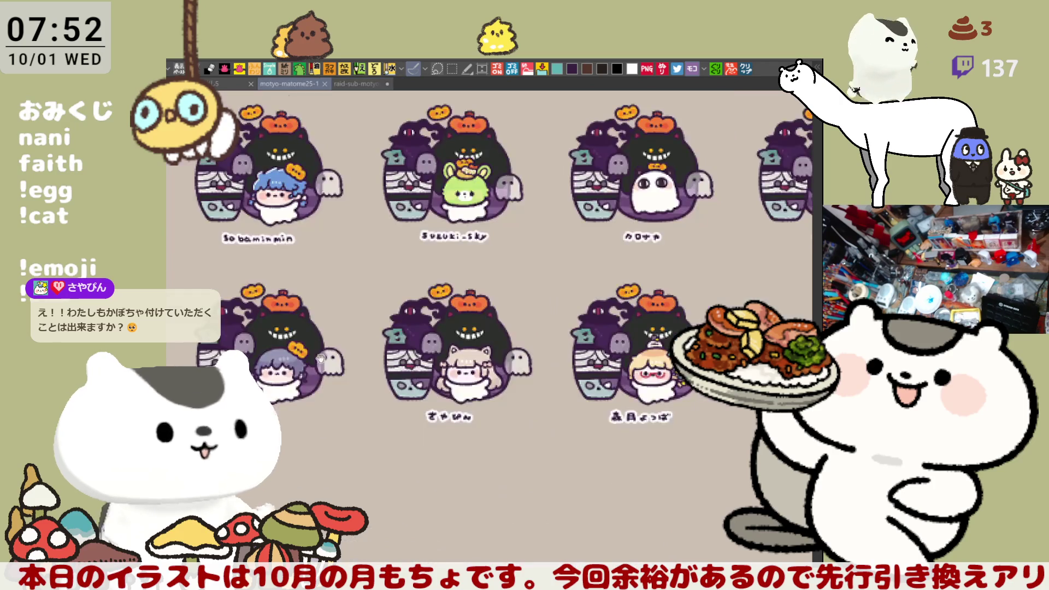
- Zoom and pan around the emote cards in motyo-matome25-1, then return to raid-sub-motyo2510-1
scroll(405, 355, "up", 2)
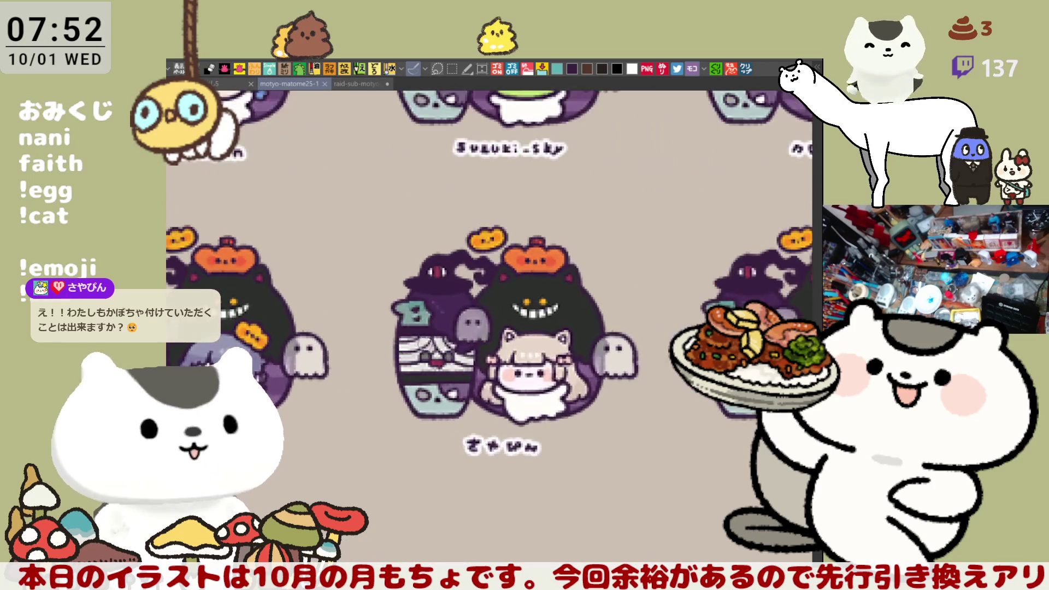
scroll(567, 338, "down", 1)
left_click_drag(567, 338, 462, 343)
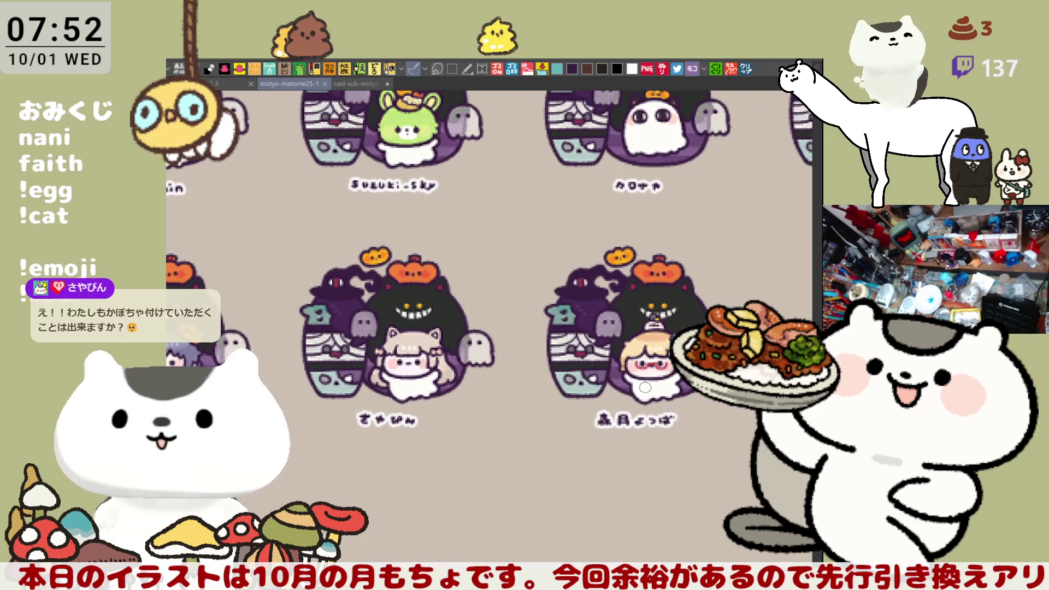
scroll(645, 387, "up", 4)
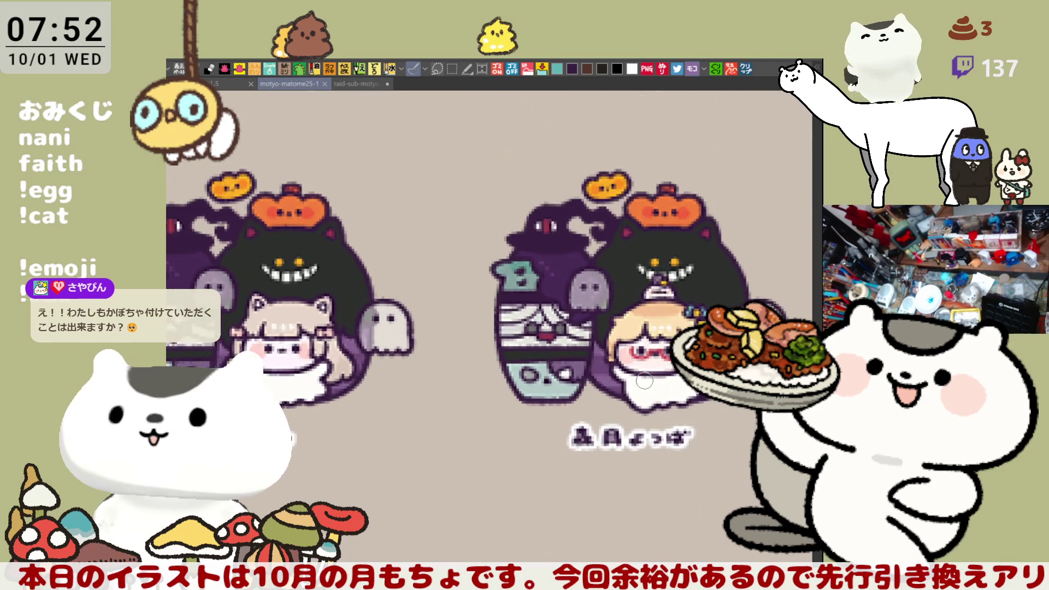
scroll(645, 381, "down", 3)
mouse_move(640, 376)
left_mouse_down()
mouse_move(612, 372)
mouse_move(603, 359)
mouse_move(565, 361)
mouse_move(559, 272)
left_mouse_up()
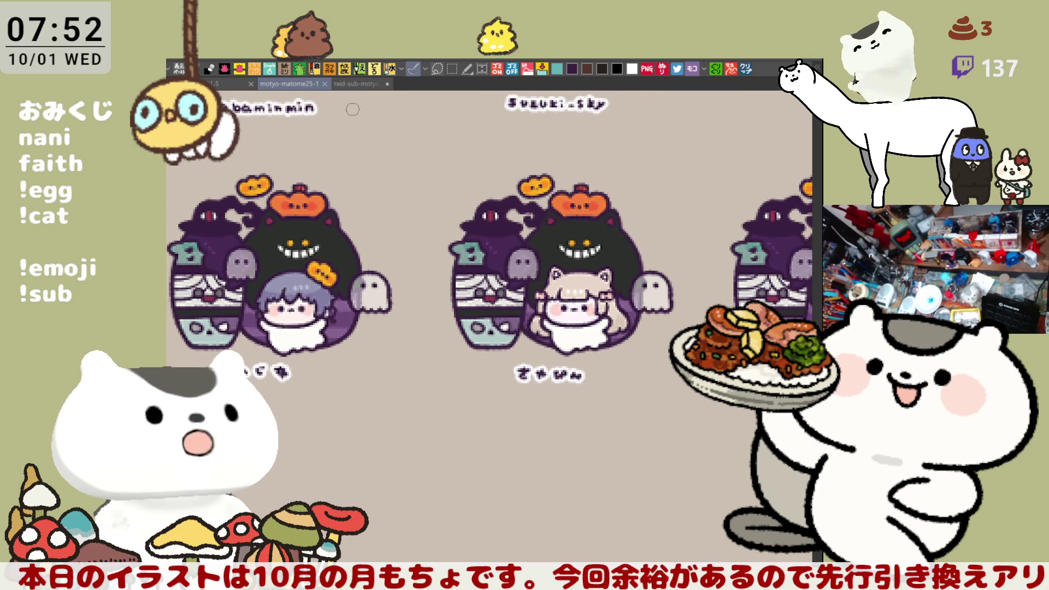
left_click_drag(347, 99, 106, 420)
mouse_move(703, 519)
left_mouse_down()
mouse_move(606, 497)
mouse_move(399, 394)
mouse_move(476, 416)
mouse_move(213, 333)
mouse_move(424, 381)
mouse_move(549, 379)
left_mouse_up()
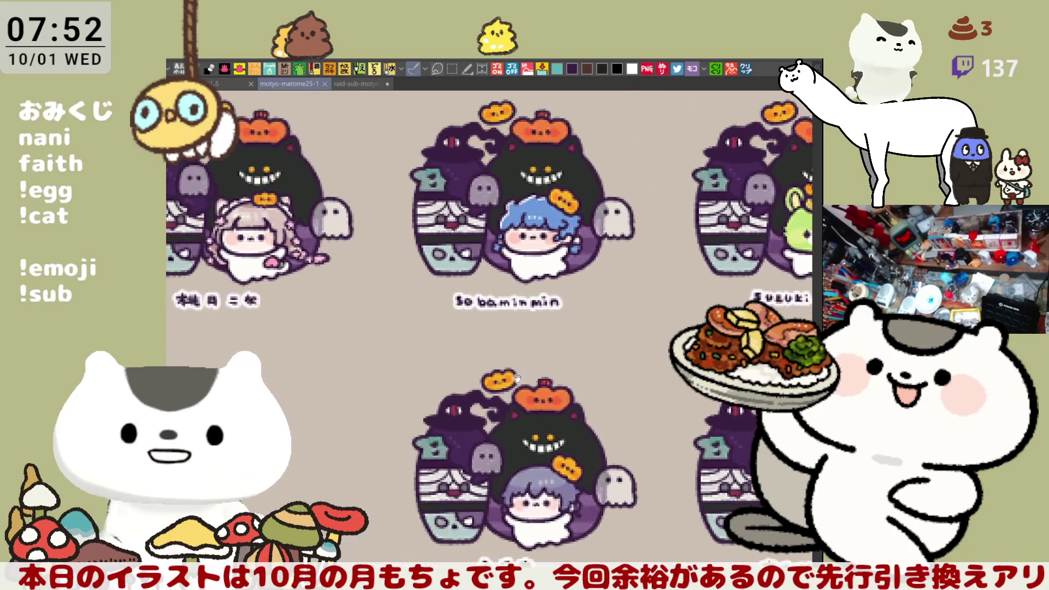
left_click(361, 84)
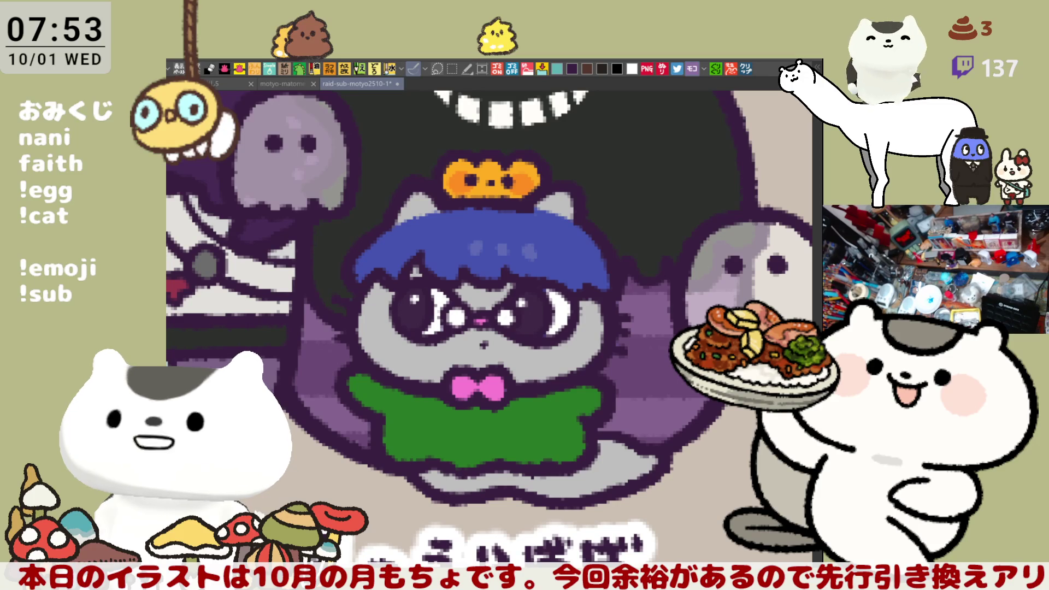
- Zoom out to the character grid and centre the beige-haired cat-eared girl emote in close-up
scroll(624, 393, "down", 5)
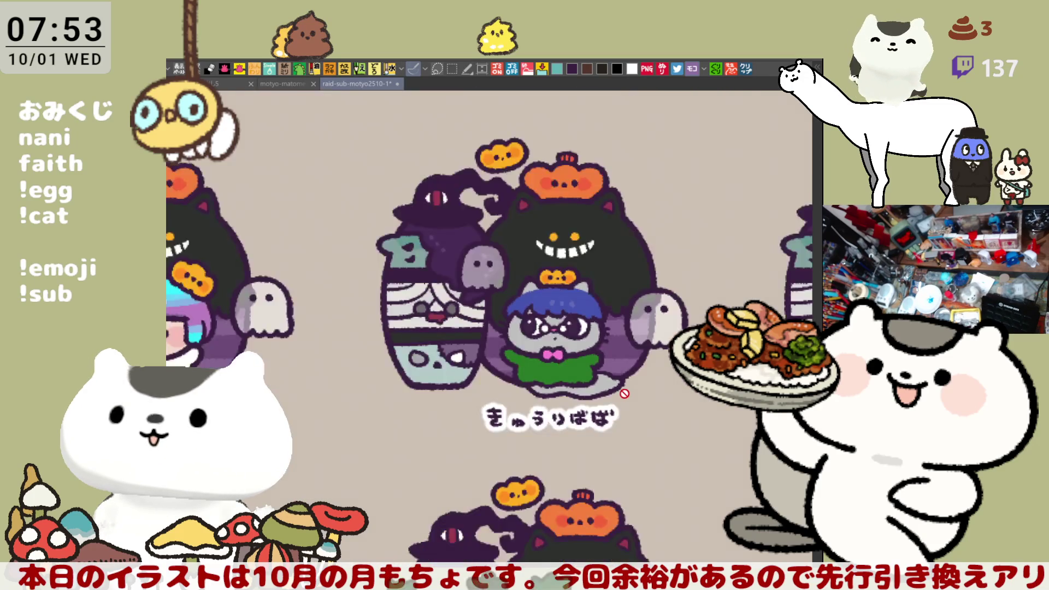
scroll(624, 393, "down", 3)
scroll(521, 334, "up", 1)
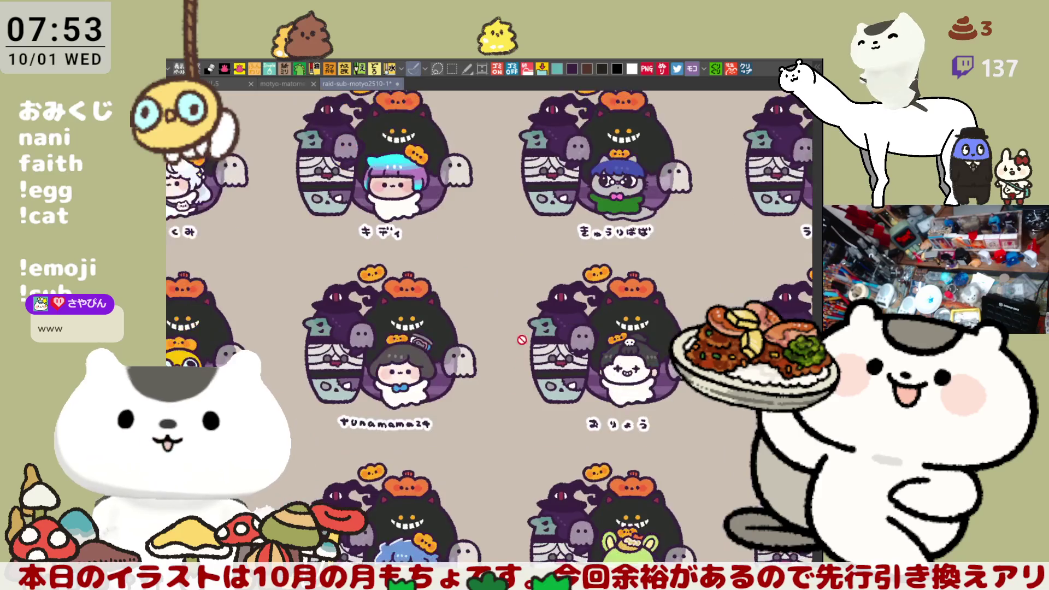
scroll(520, 334, "down", 8)
left_click_drag(462, 441, 437, 453)
scroll(438, 453, "up", 5)
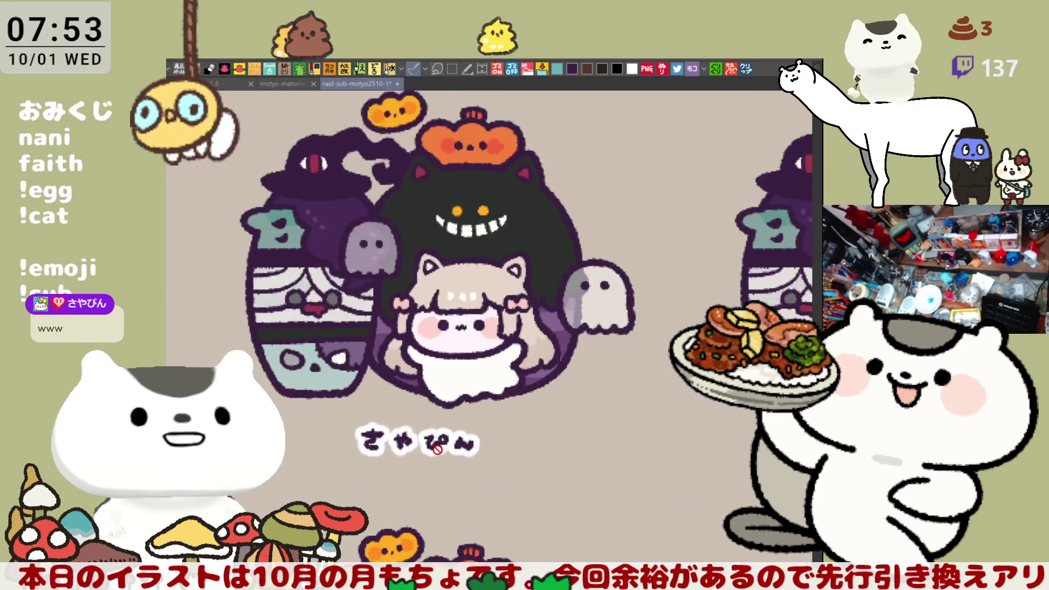
left_click_drag(437, 447, 352, 526)
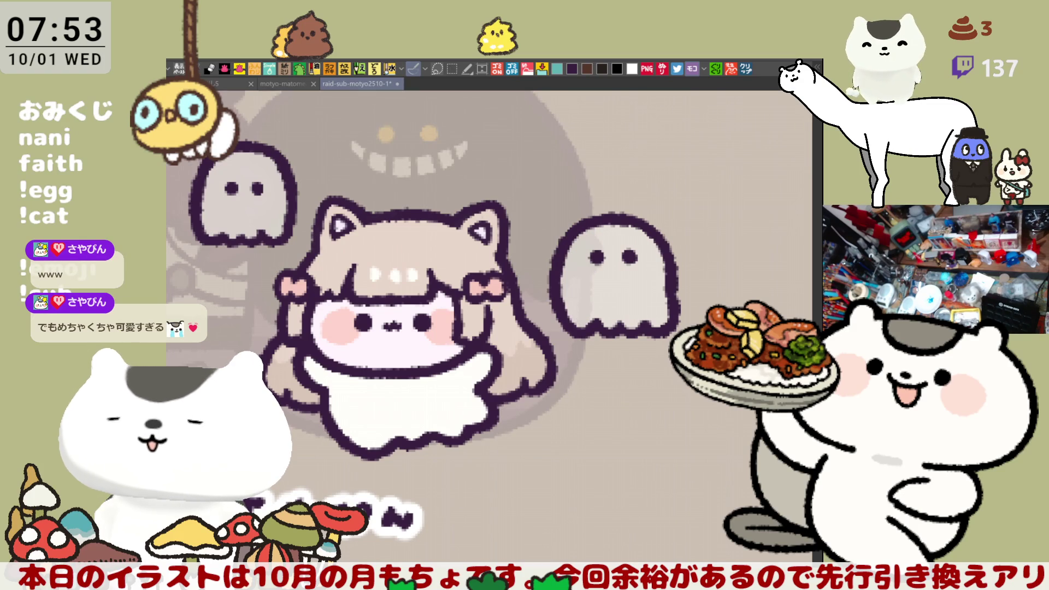
- Frame the girl's head and repeatedly try drawing a curl on top, undoing each attempt
left_click_drag(526, 389, 620, 487)
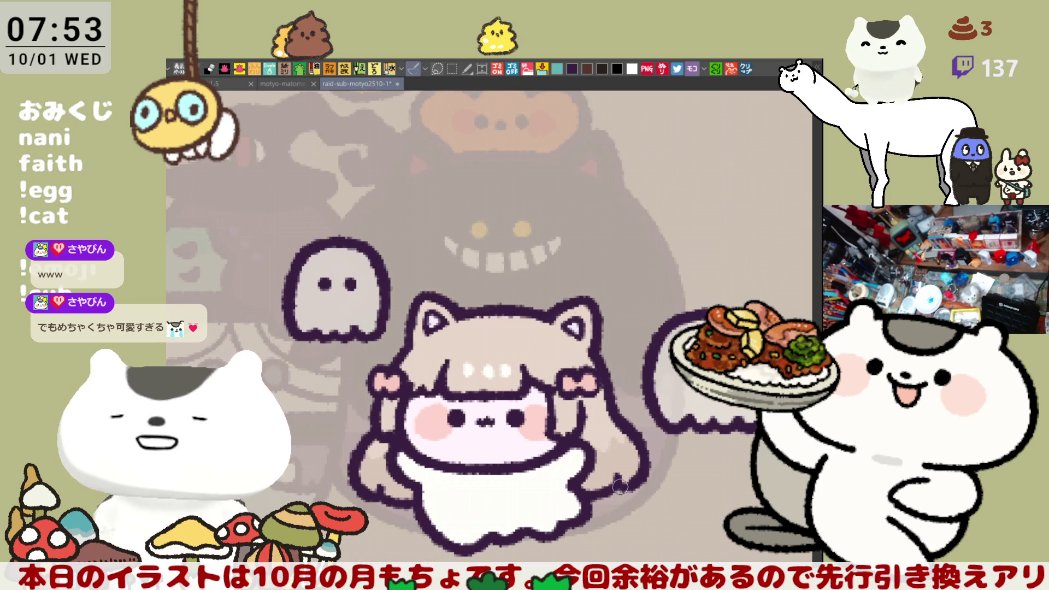
scroll(620, 486, "up", 5)
mouse_move(486, 308)
left_mouse_down()
mouse_move(476, 321)
mouse_move(501, 337)
left_mouse_up()
left_click_drag(449, 276, 480, 238)
key("ctrl+z")
mouse_move(454, 294)
left_mouse_down()
mouse_move(480, 235)
mouse_move(519, 238)
left_mouse_up()
key("ctrl+z")
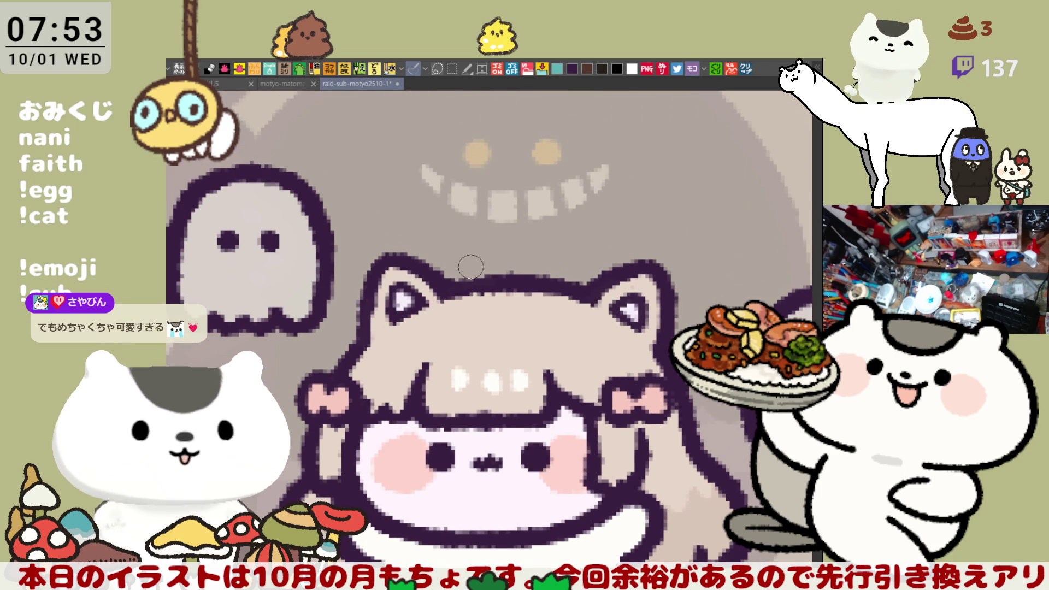
left_click_drag(445, 273, 505, 240)
key("ctrl+z")
mouse_move(459, 295)
left_mouse_down()
mouse_move(491, 227)
mouse_move(505, 251)
left_mouse_up()
key("ctrl+z")
mouse_move(456, 289)
left_mouse_down()
mouse_move(448, 257)
mouse_move(506, 251)
left_mouse_up()
key("ctrl+z")
left_click_drag(455, 289, 508, 243)
key("ctrl+z")
mouse_move(454, 295)
left_mouse_down()
mouse_move(497, 227)
mouse_move(574, 229)
left_mouse_up()
key("ctrl+z")
key("ctrl+z")
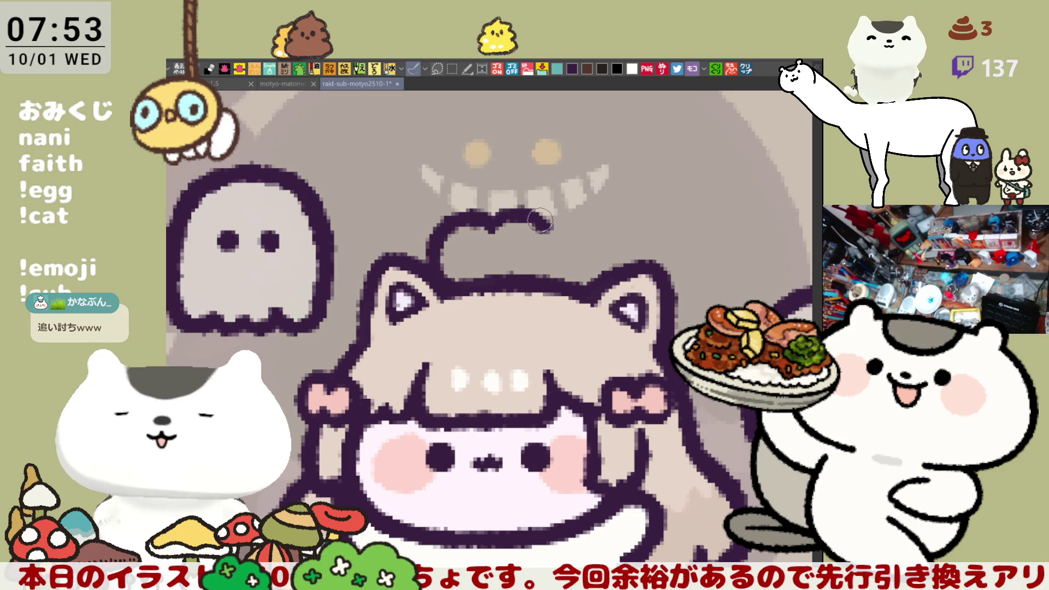
- Draw a larger bumpy bun outline on the head, compare with undo/redo, and keep it
mouse_move(514, 228)
left_mouse_down()
mouse_move(519, 210)
mouse_move(563, 213)
mouse_move(613, 273)
left_mouse_up()
key("ctrl+z")
key("ctrl+y")
key("ctrl+z")
key("ctrl+y")
key("ctrl+z")
key("ctrl+y")
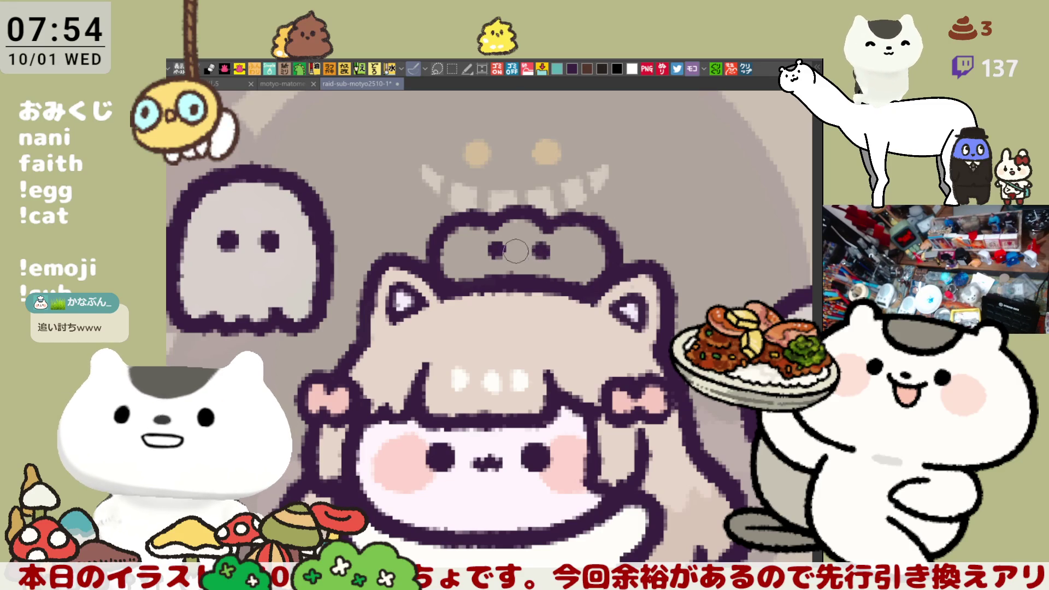
mouse_move(558, 288)
left_mouse_down()
mouse_move(508, 306)
mouse_move(546, 319)
left_mouse_up()
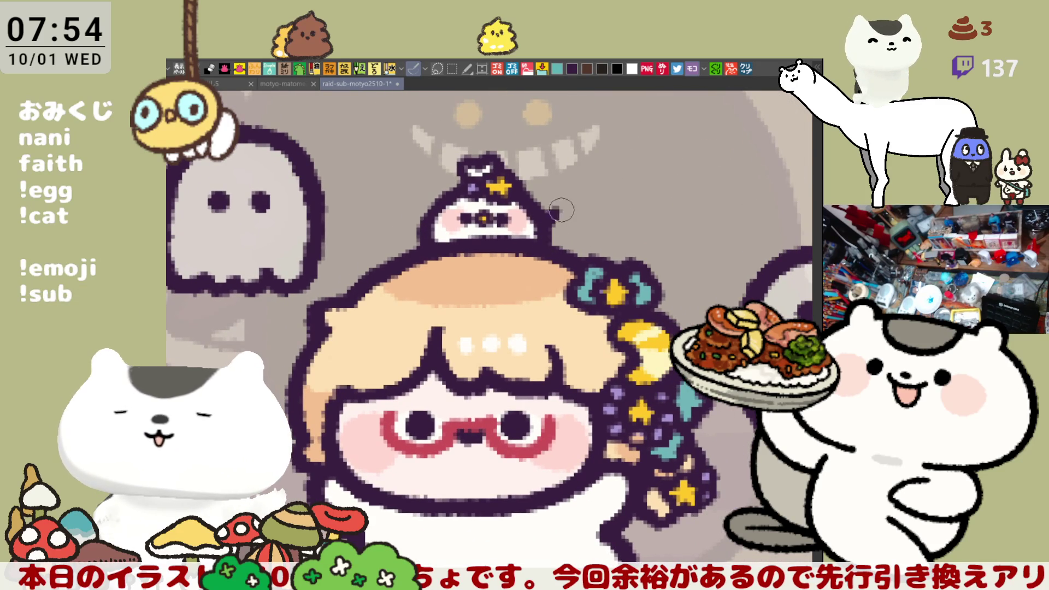
- Draw a closed cloud outline right of the head ornament and dab grey fill inside it
left_click_drag(551, 211, 613, 222)
key("ctrl+z")
key("ctrl+z")
key("ctrl+z")
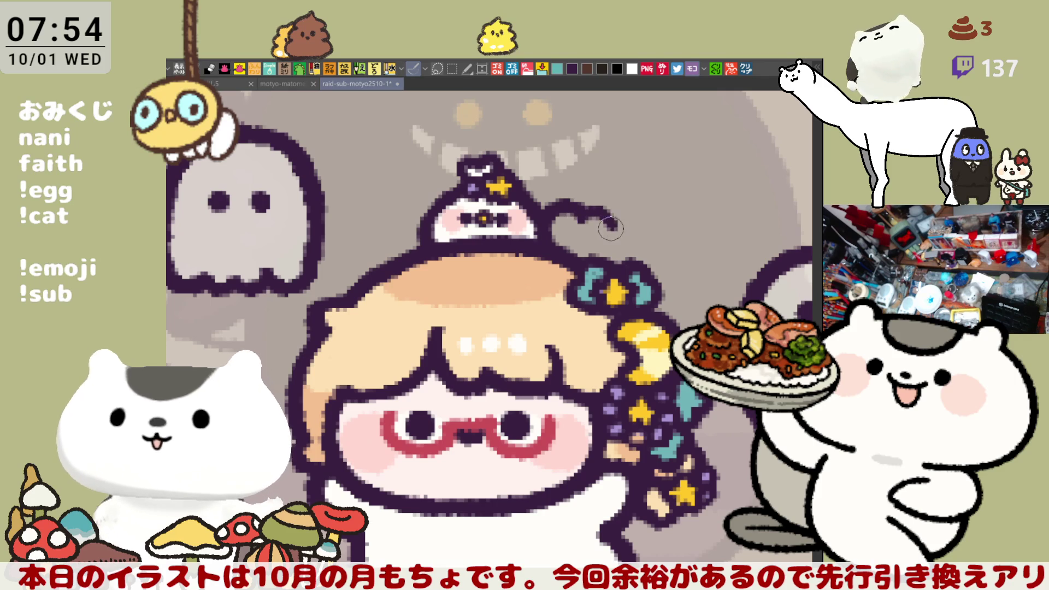
left_click_drag(614, 224, 648, 253)
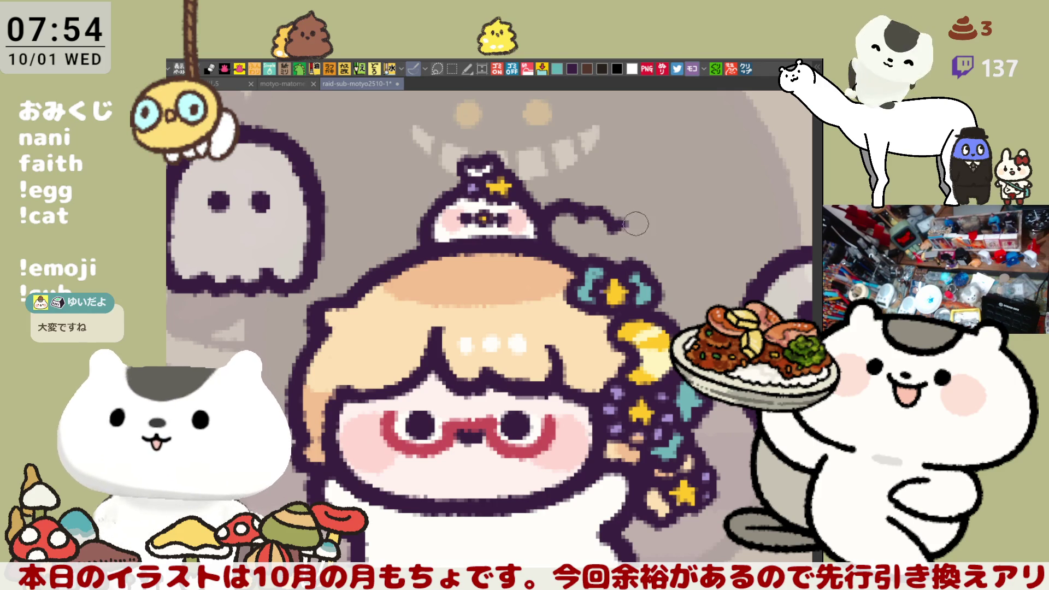
left_click(572, 232)
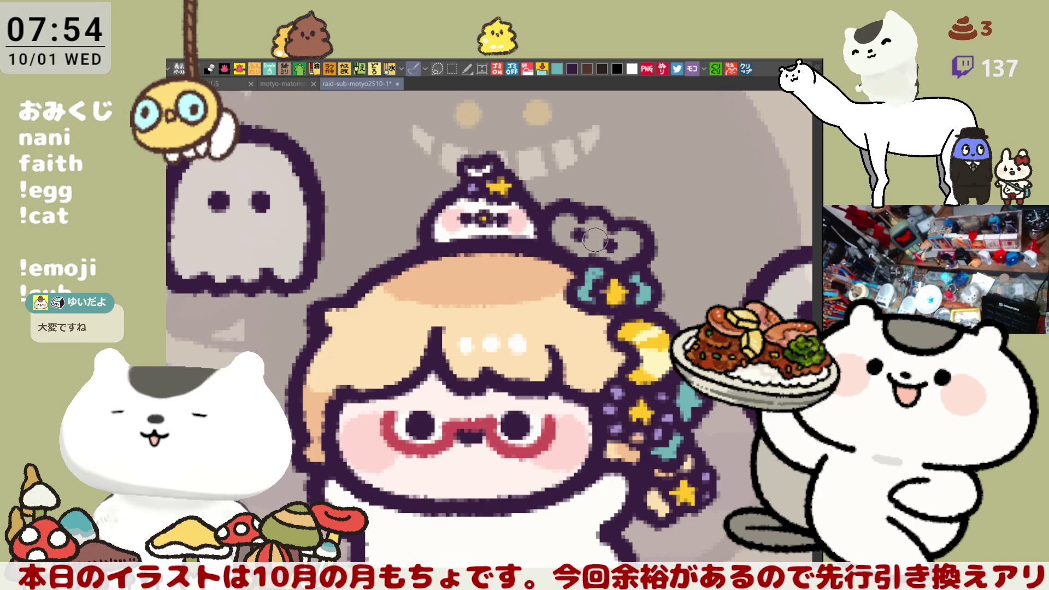
left_click_drag(594, 241, 606, 413)
- Zoom out and scan across the whole Halloween emote sheet grid
scroll(607, 412, "down", 3)
scroll(615, 286, "down", 3)
scroll(615, 286, "down", 5)
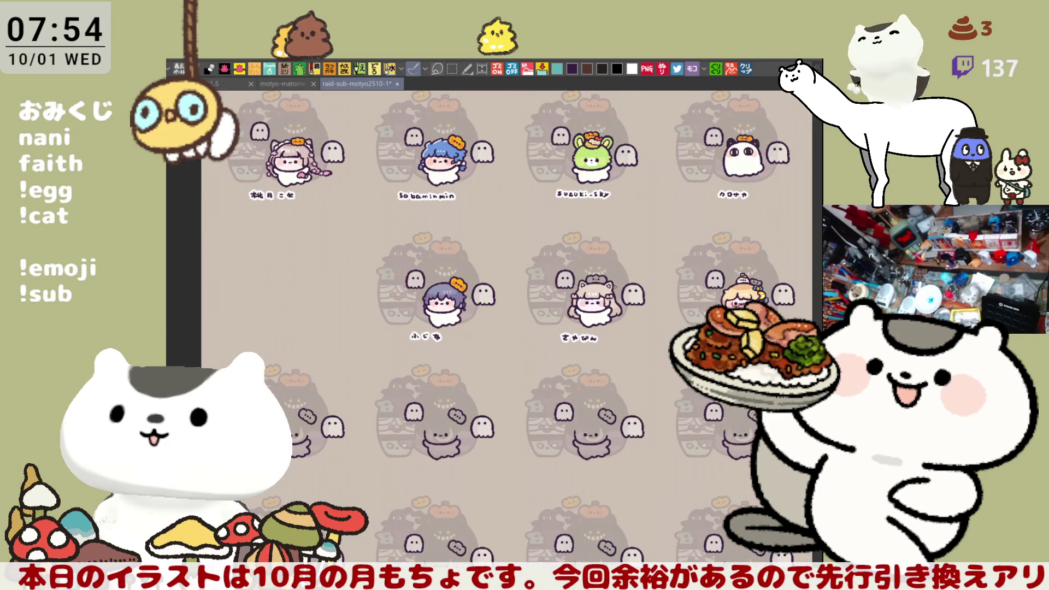
scroll(639, 251, "down", 3)
scroll(525, 298, "up", 3)
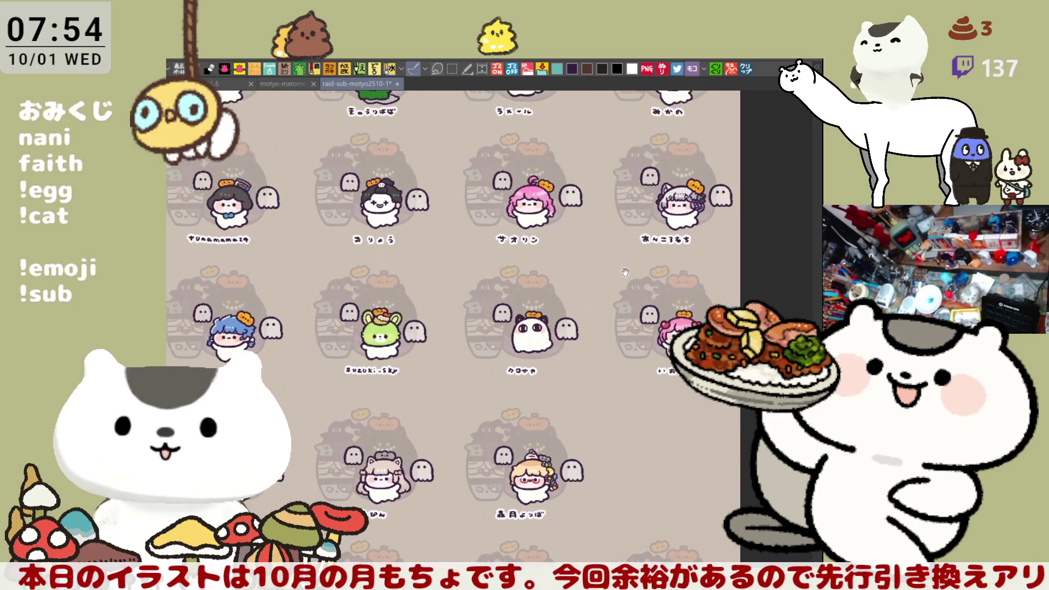
scroll(574, 254, "up", 5)
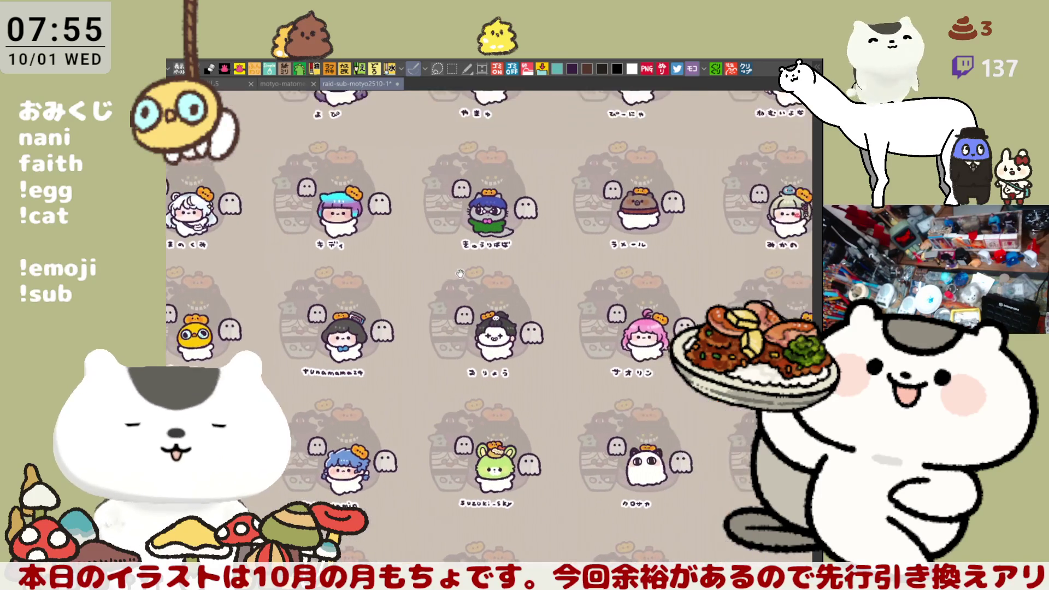
scroll(554, 258, "up", 3)
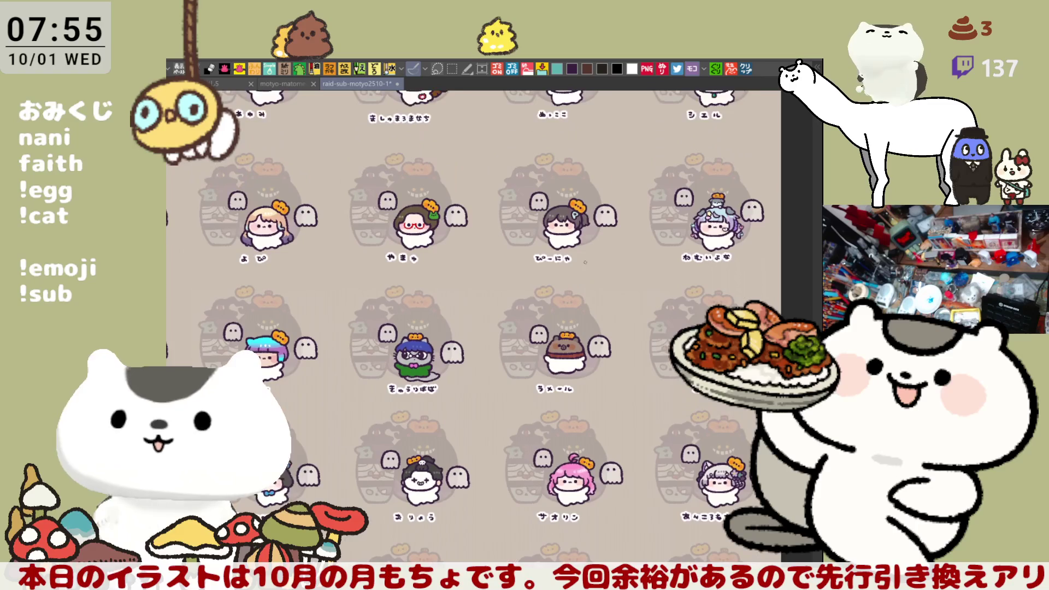
scroll(571, 262, "down", 3)
scroll(497, 311, "up", 3)
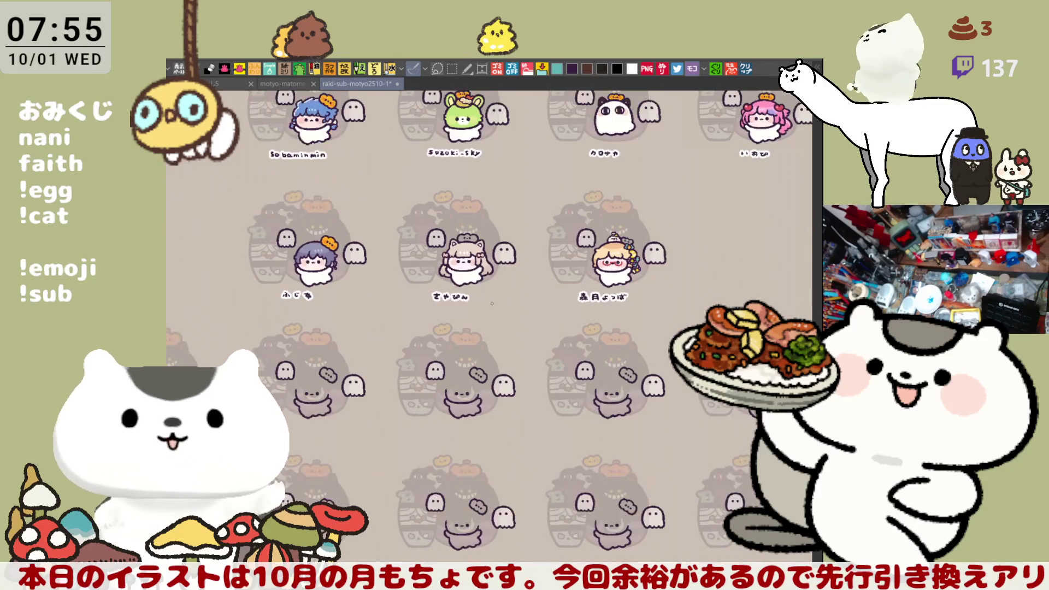
- Loop two finished emotes to point them out, then zoom back to the cat-eared girl
mouse_move(674, 208)
left_mouse_down()
mouse_move(600, 330)
mouse_move(546, 177)
mouse_move(735, 229)
mouse_move(391, 315)
left_mouse_up()
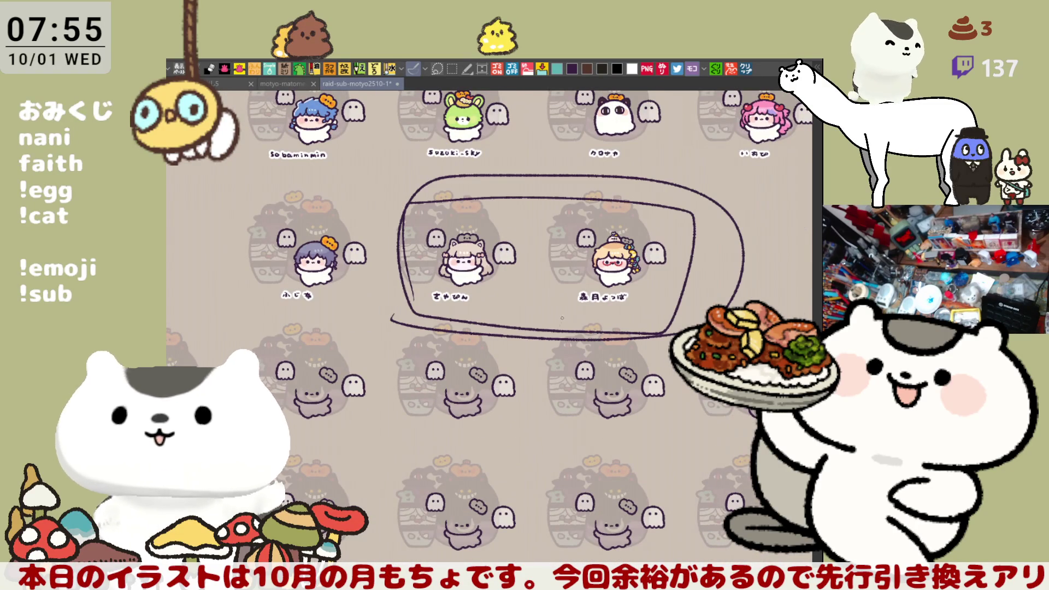
scroll(571, 323, "up", 7)
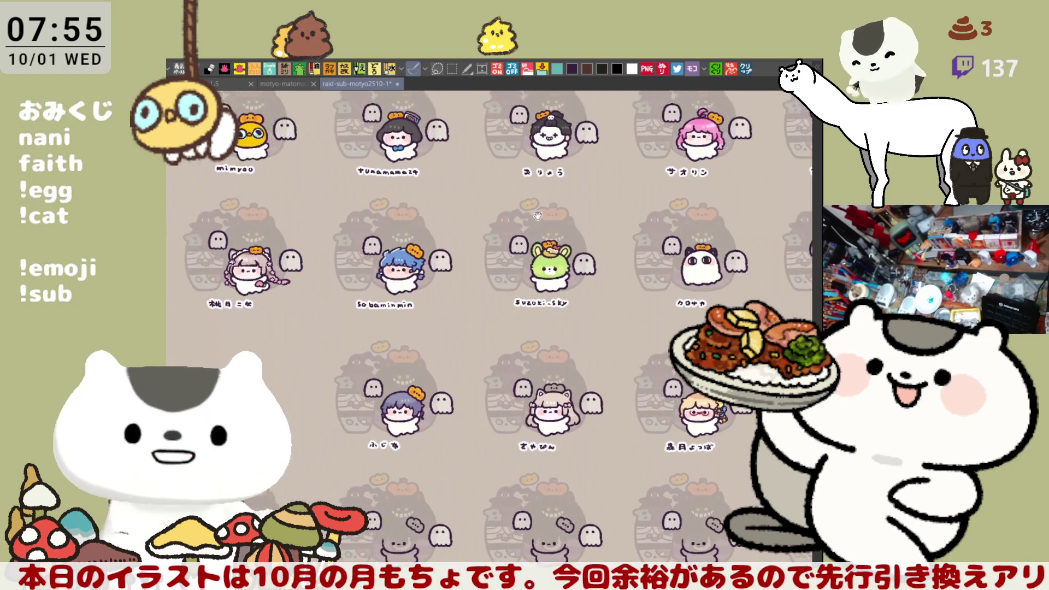
scroll(535, 268, "up", 5)
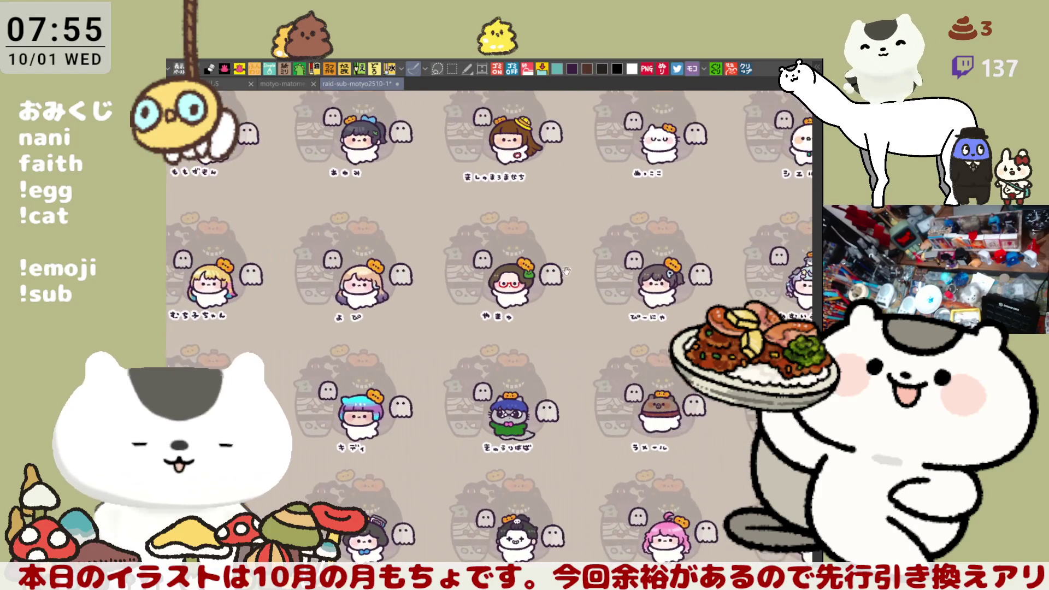
scroll(557, 295, "up", 3)
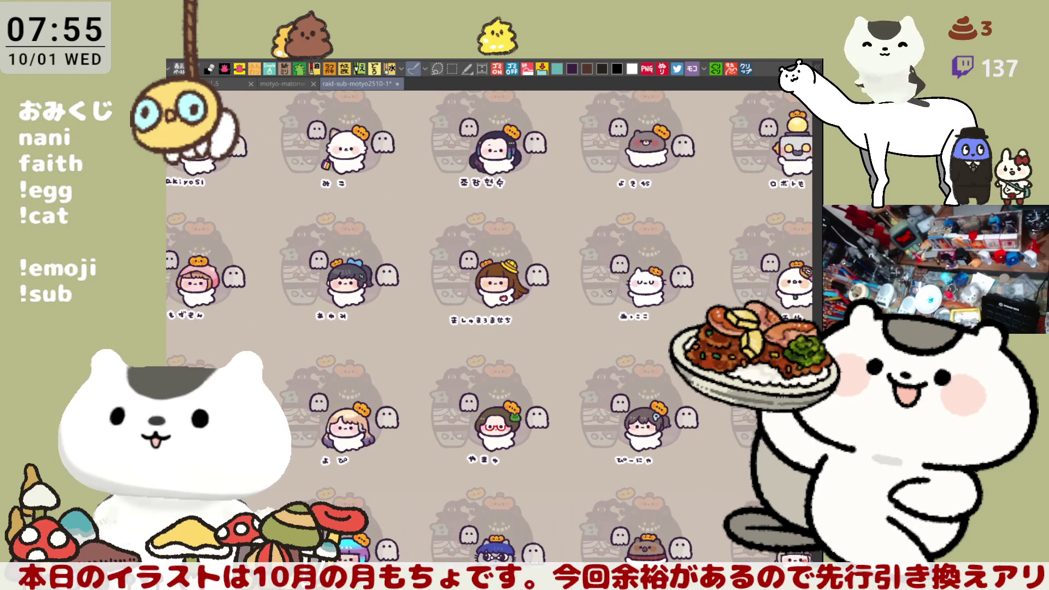
scroll(639, 323, "down", 3)
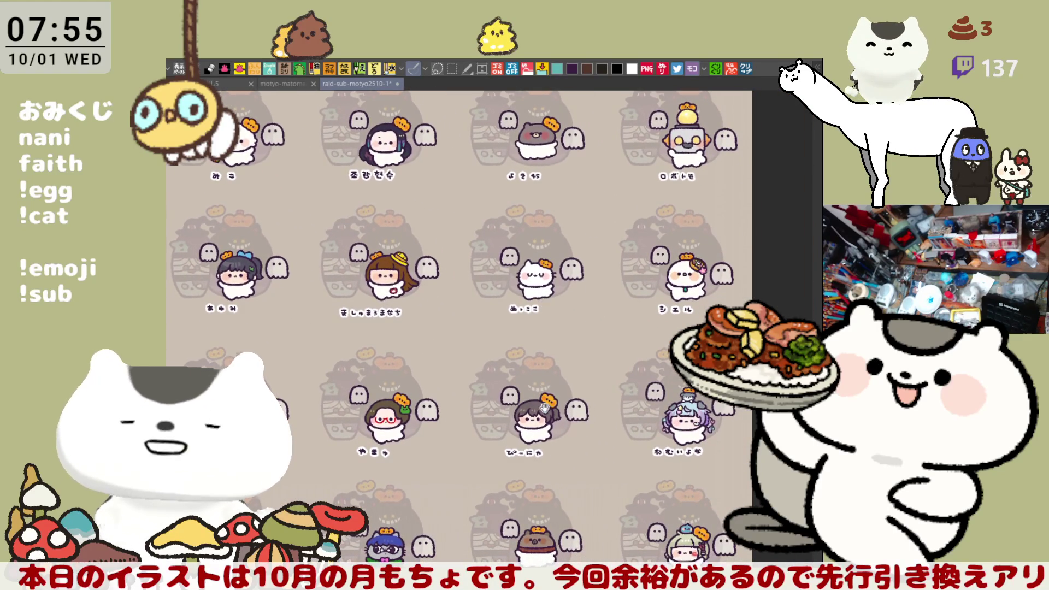
scroll(547, 390, "down", 7)
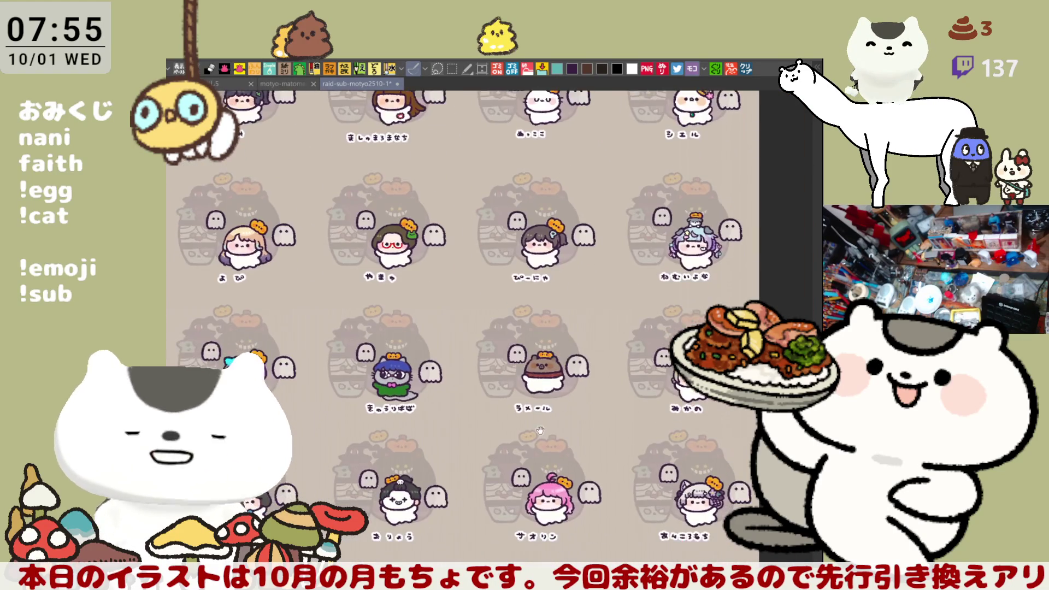
scroll(526, 368, "down", 6)
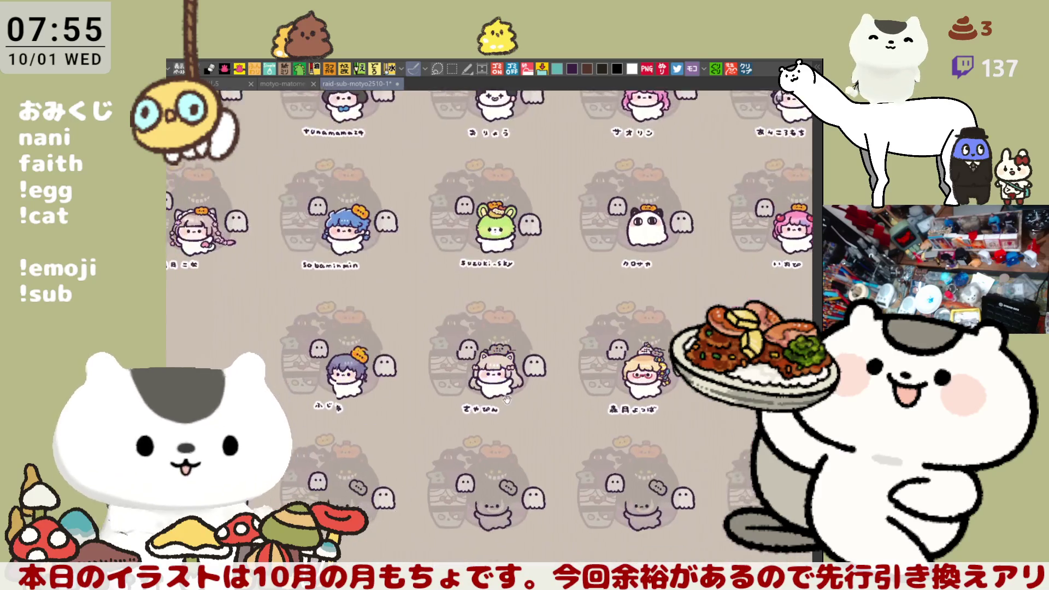
scroll(526, 381, "up", 6)
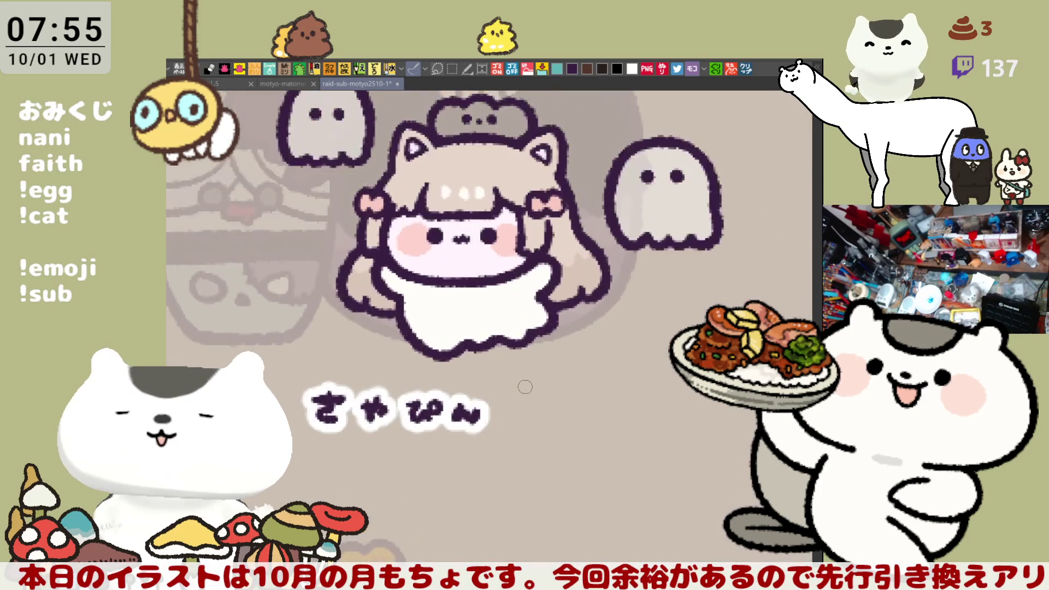
- Pan from the cat-eared girl past the blonde girl toward the ghost
scroll(526, 380, "up", 5)
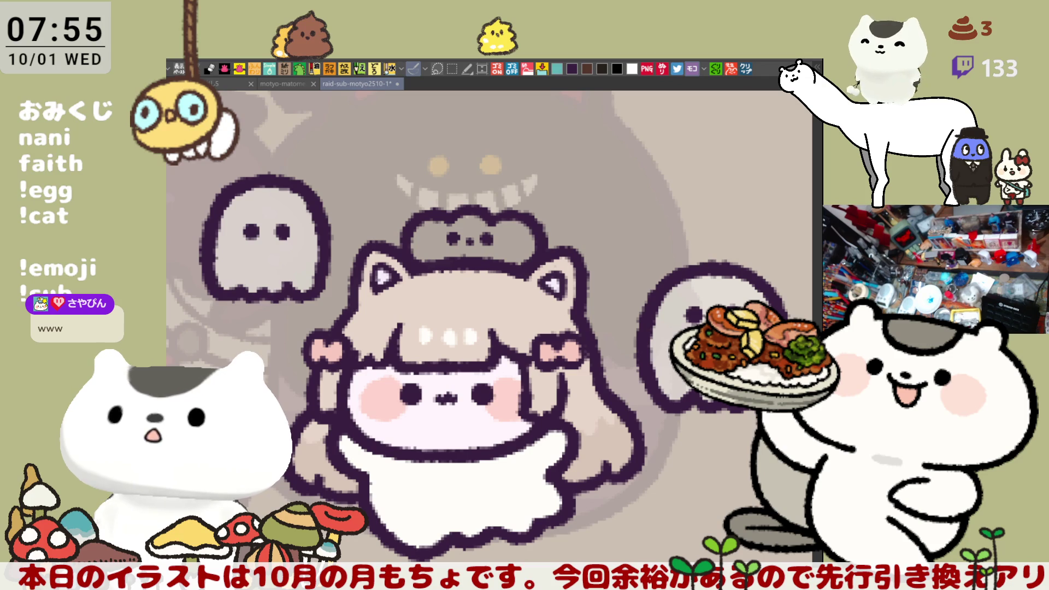
mouse_move(528, 438)
left_mouse_down()
mouse_move(268, 392)
mouse_move(473, 312)
mouse_move(599, 241)
left_mouse_up()
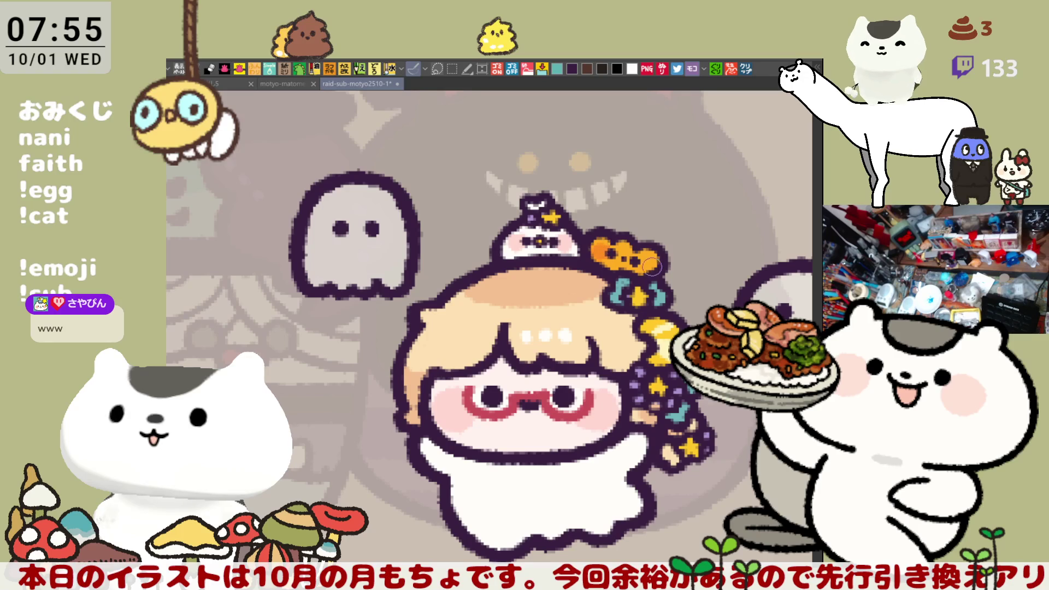
mouse_move(650, 266)
left_mouse_down()
mouse_move(440, 363)
mouse_move(333, 377)
mouse_move(744, 387)
left_mouse_up()
- Refine the orange bow shading, hide the name labels, and rectangle-select the cat-eared girl's emote
mouse_move(434, 192)
left_mouse_down()
mouse_move(516, 202)
mouse_move(505, 196)
mouse_move(523, 192)
left_mouse_up()
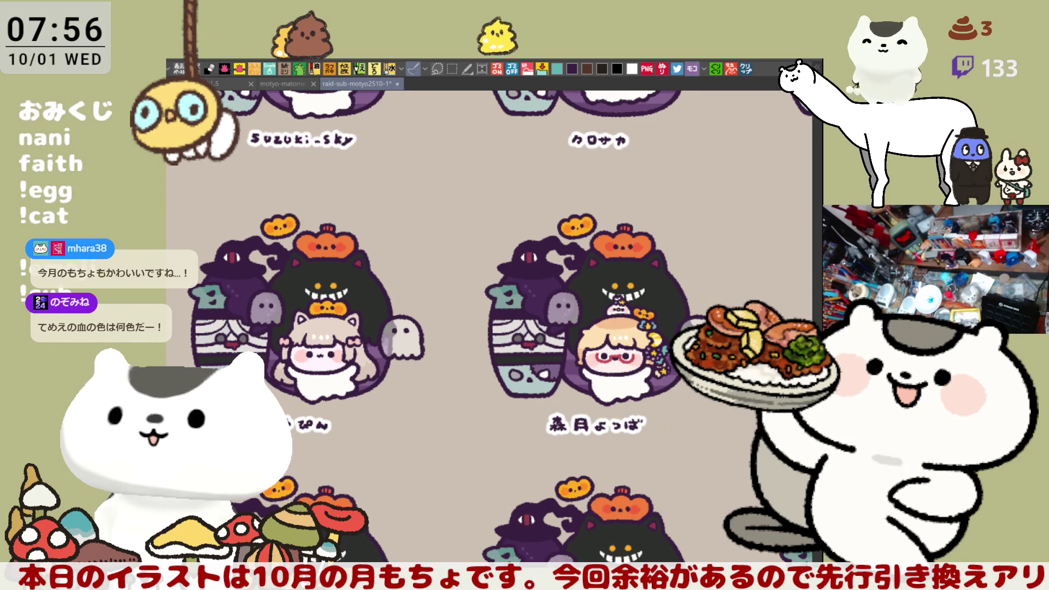
key("ctrl+z")
key("m")
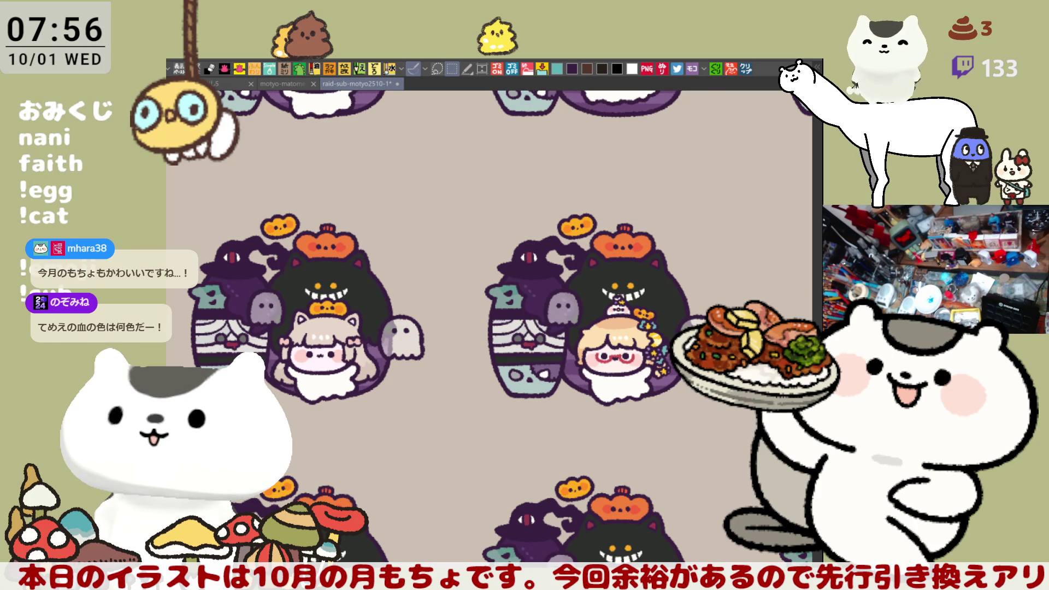
left_click_drag(273, 207, 385, 257)
mouse_move(255, 228)
left_mouse_down()
mouse_move(499, 469)
mouse_move(562, 492)
left_mouse_up()
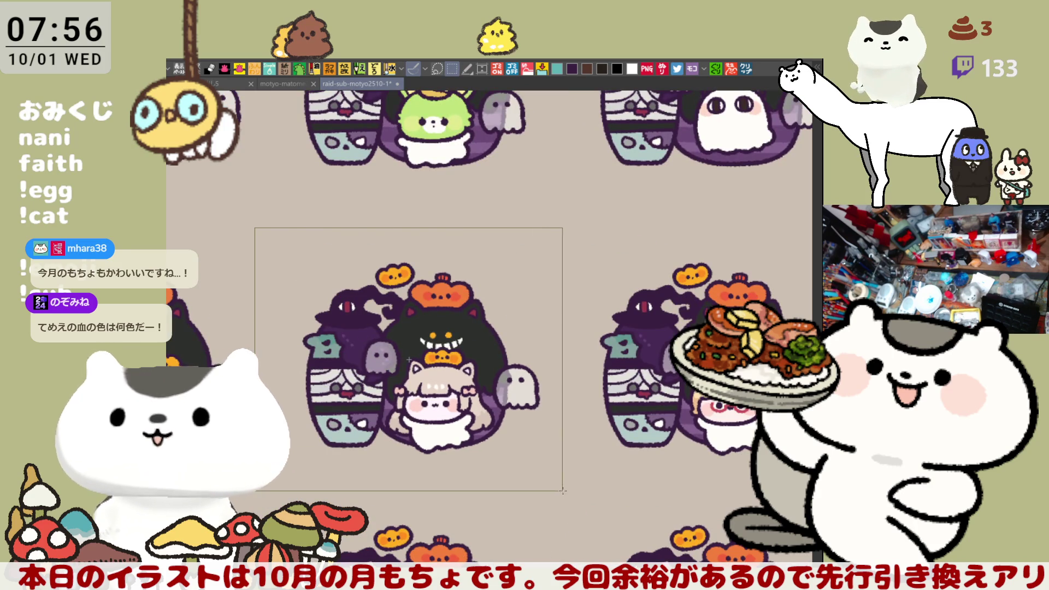
left_click(745, 68)
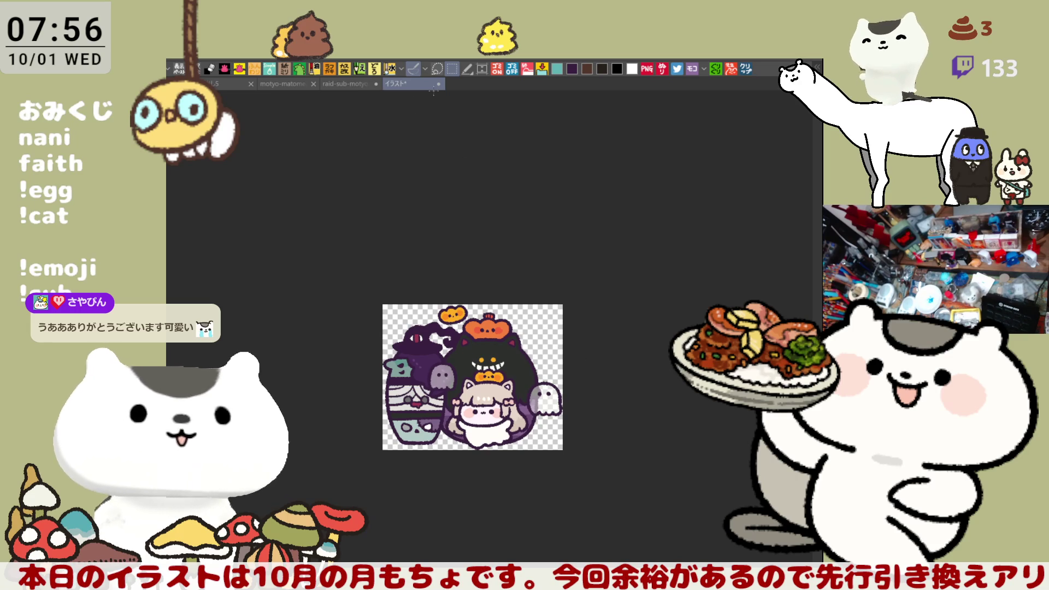
key("ctrl+Tab")
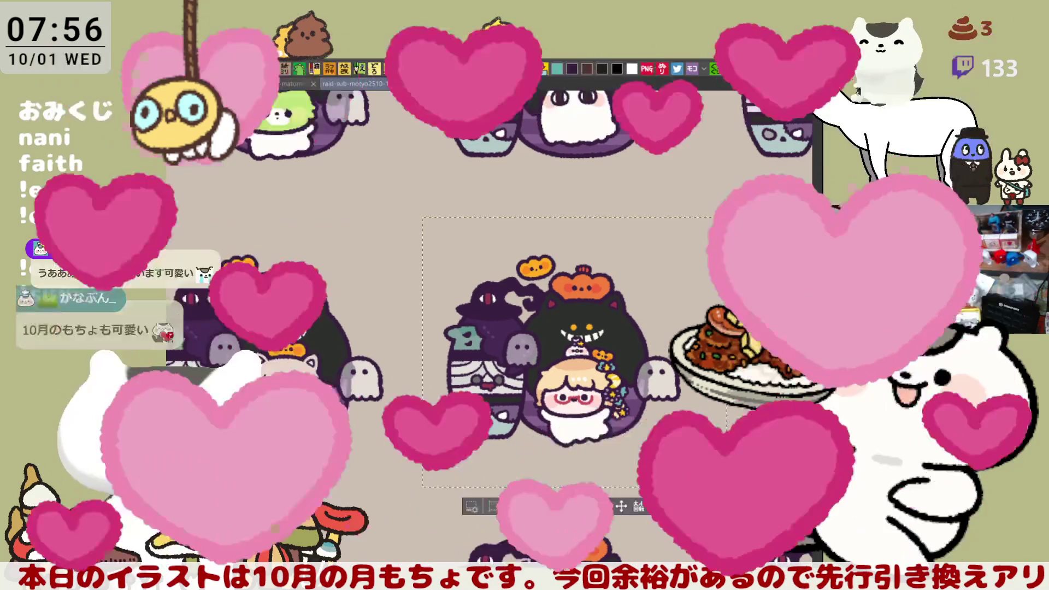
key("ctrl+Tab")
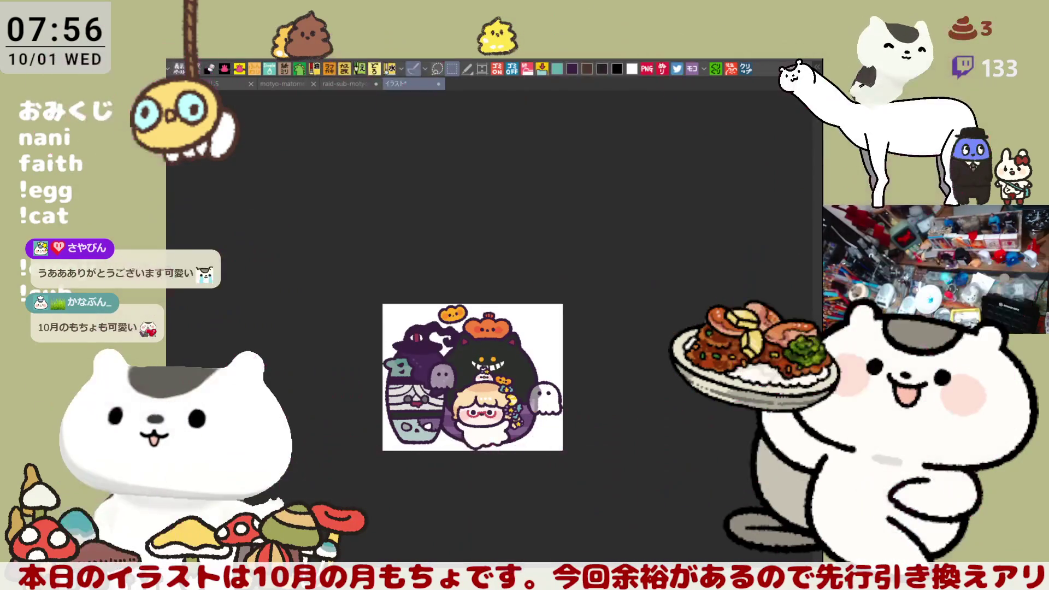
key("ctrl+shift+h")
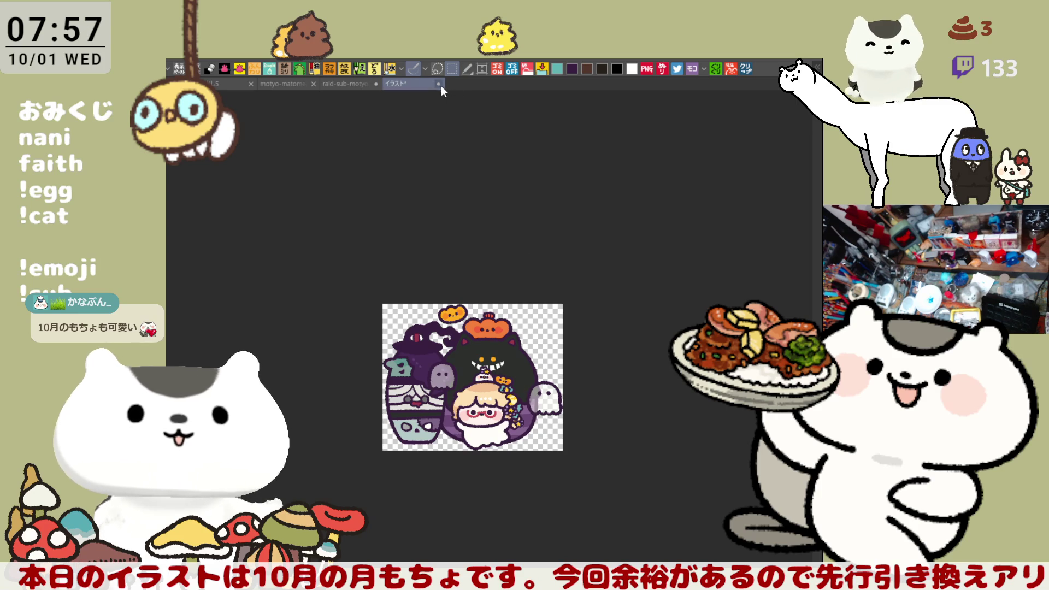
key("ctrl+w")
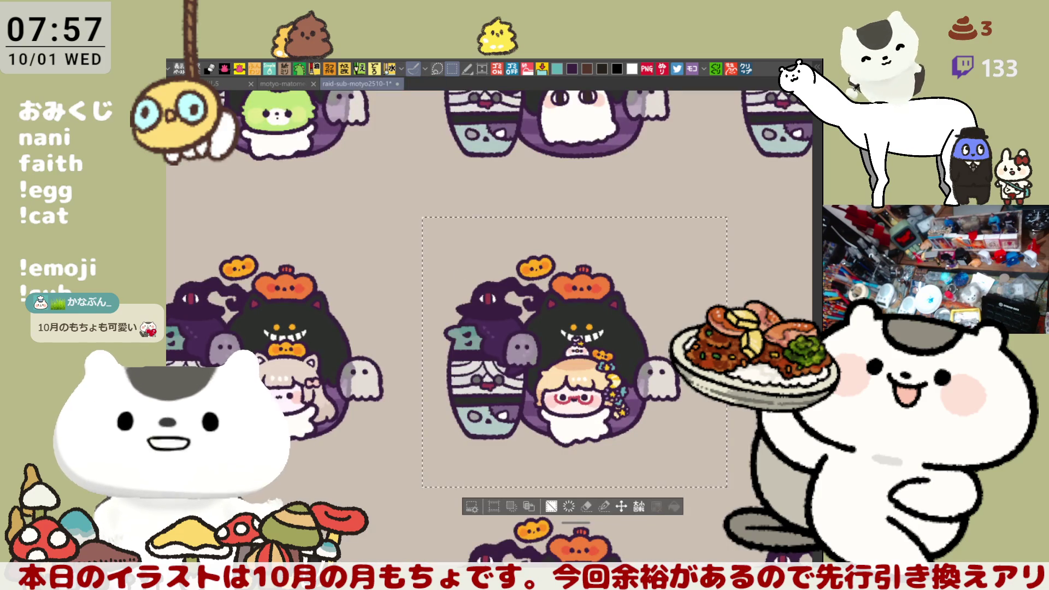
left_click_drag(360, 436, 394, 370)
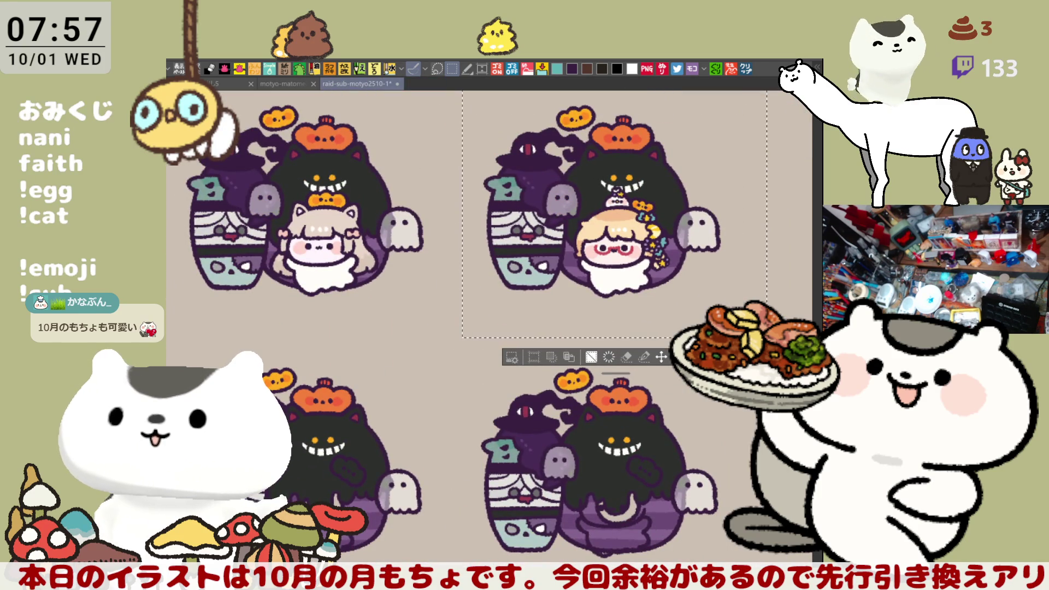
- Show name labels under the two top characters and recentre the full character grid
key("ctrl+v")
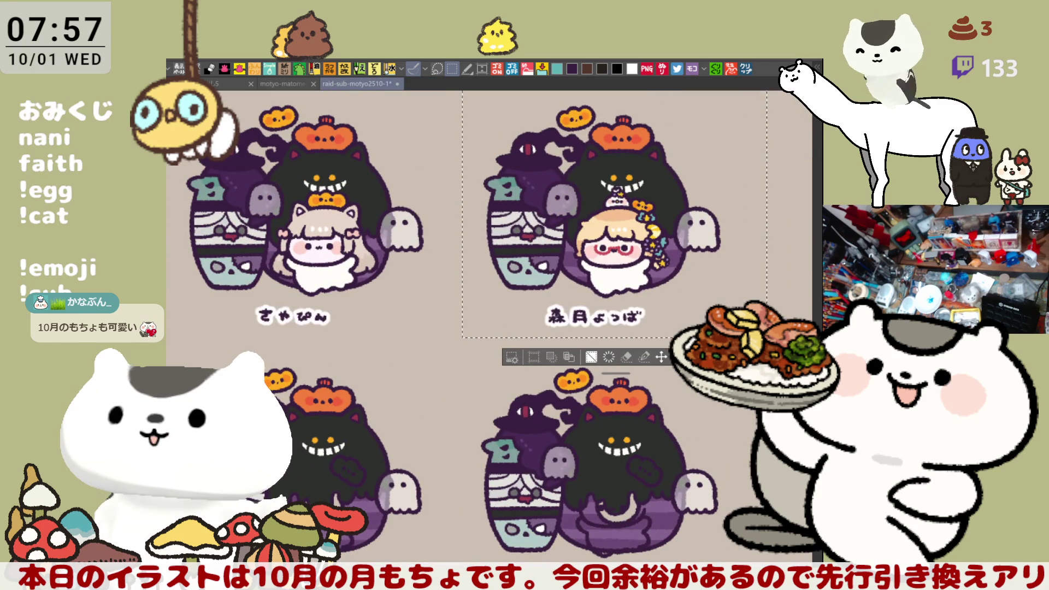
scroll(472, 506, "down", 5)
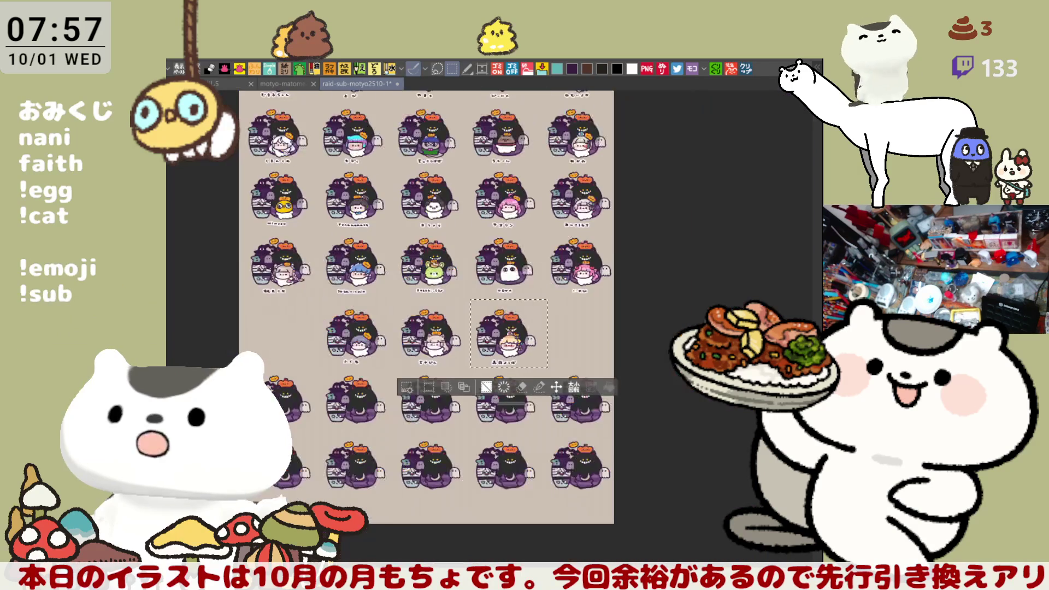
left_click_drag(473, 507, 451, 437)
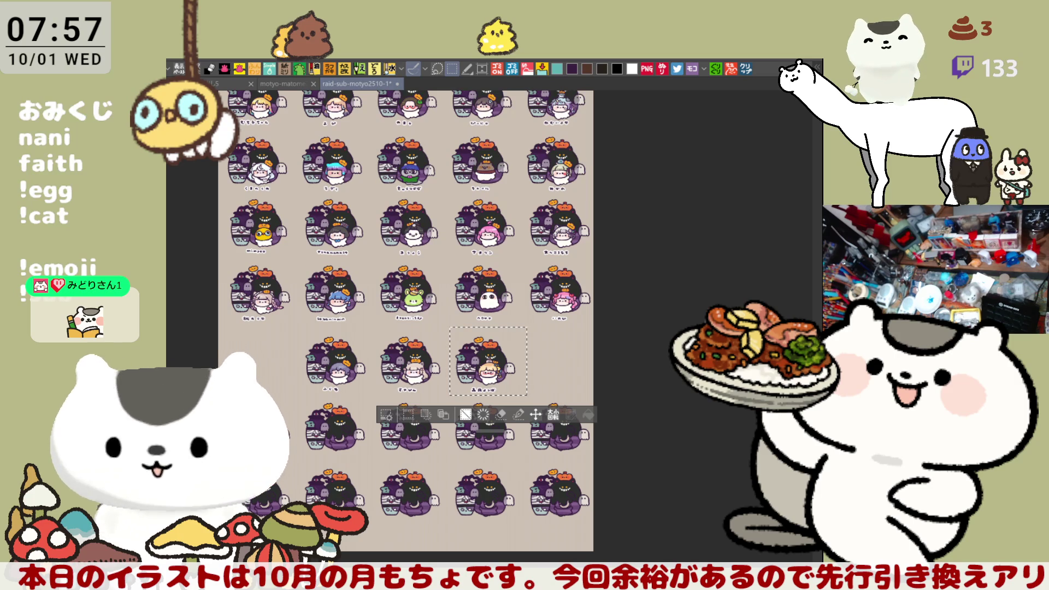
mouse_move(620, 508)
left_mouse_down()
mouse_move(620, 467)
mouse_move(659, 506)
left_mouse_up()
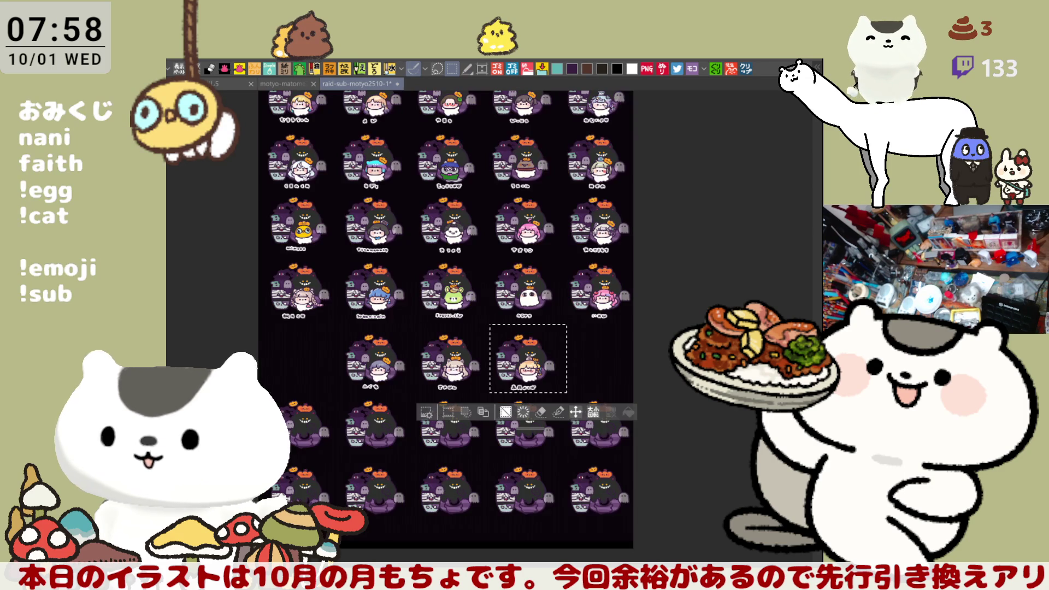
- Deselect, then resize the beige note panel by raising its bottom edge
key("ctrl+d")
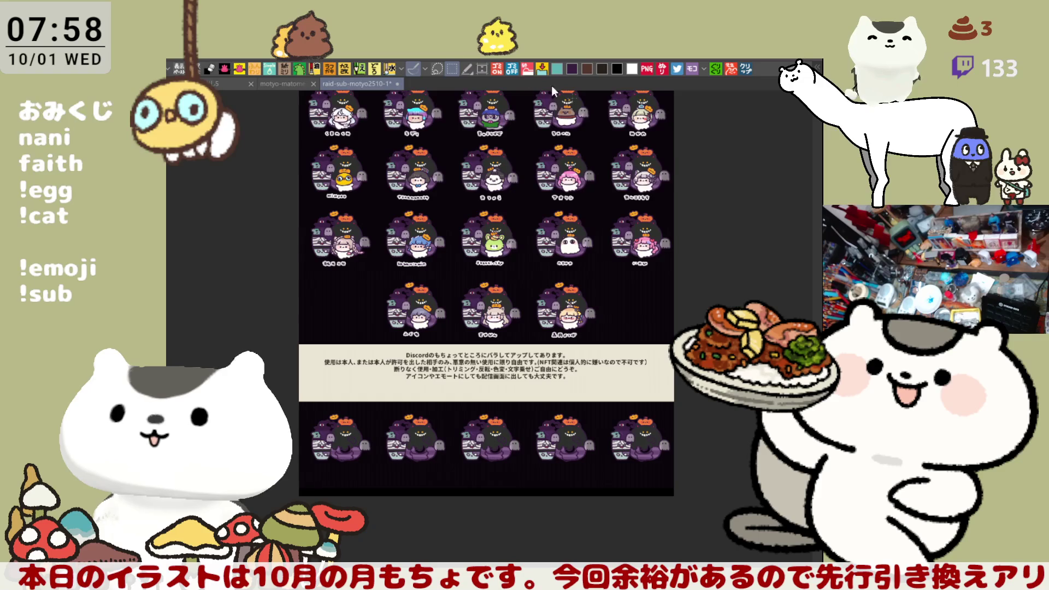
left_click(481, 69)
left_click_drag(485, 491, 528, 387)
key("Return")
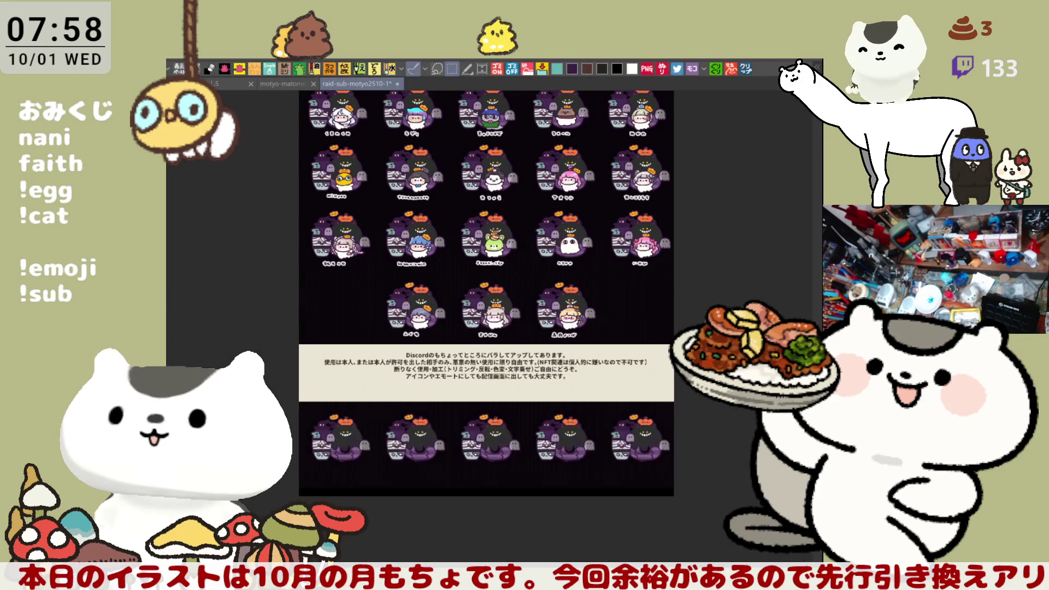
- Trim the canvas bottom up to just below the note and zoom out to the whole sheet
left_click(484, 70)
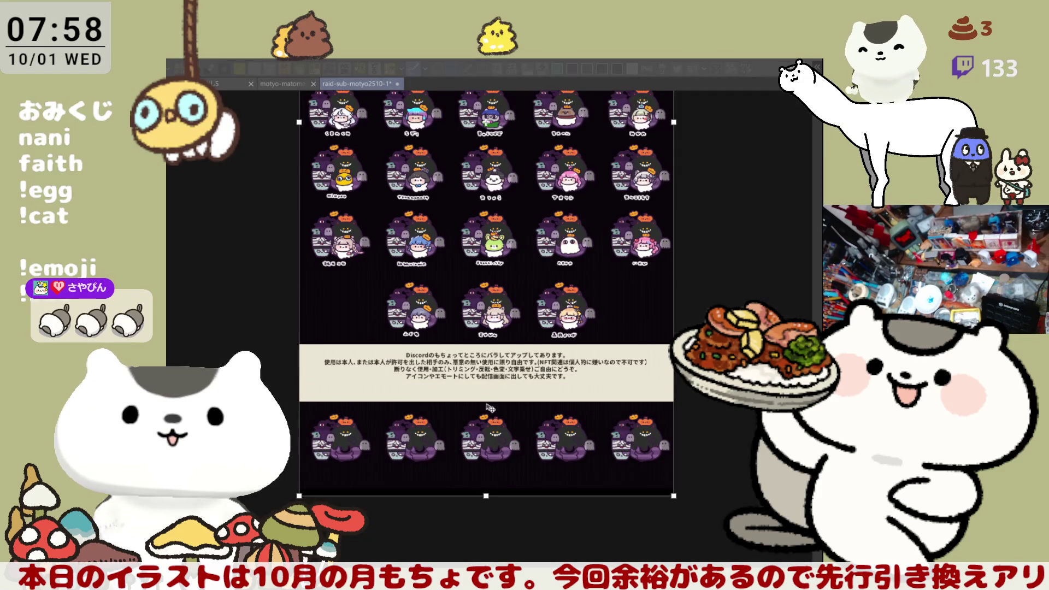
left_click_drag(487, 501, 487, 385)
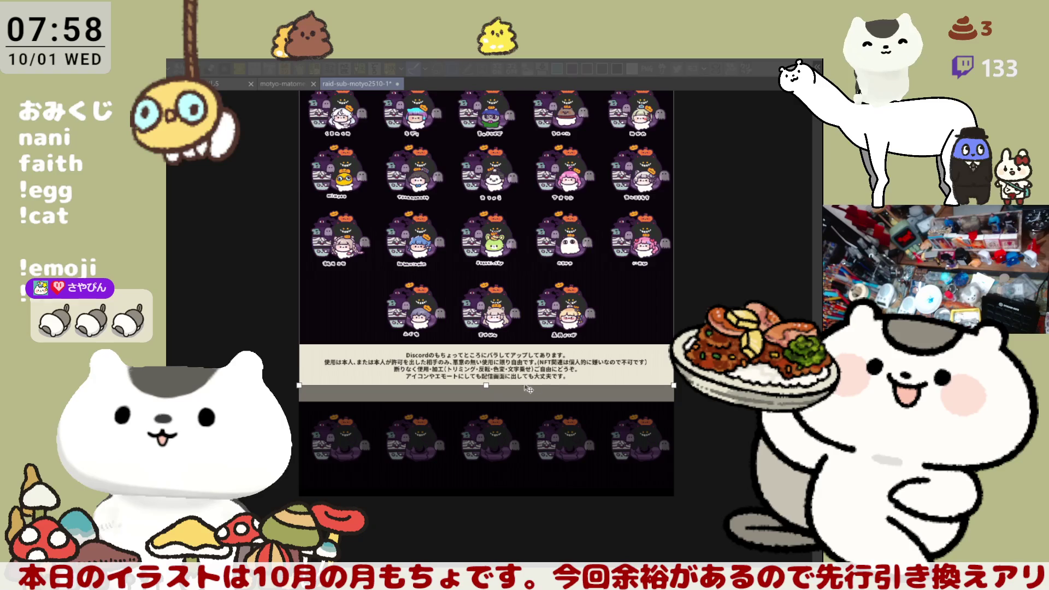
key("Return")
key("ctrl+minus")
key("ctrl+minus")
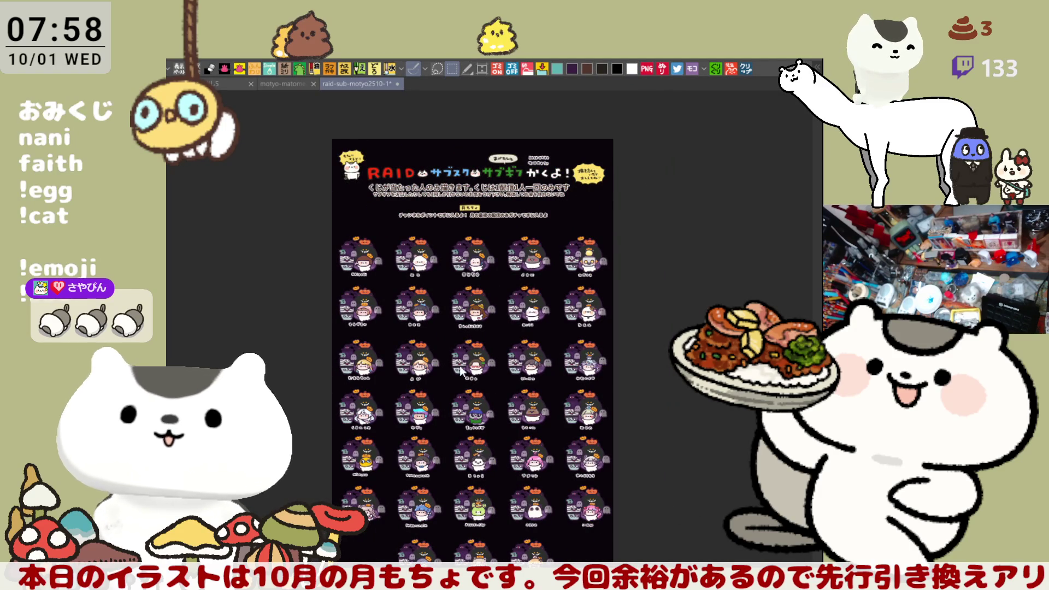
- Change the sheet background from black to beige and hide the footer note
scroll(625, 273, "down", 2)
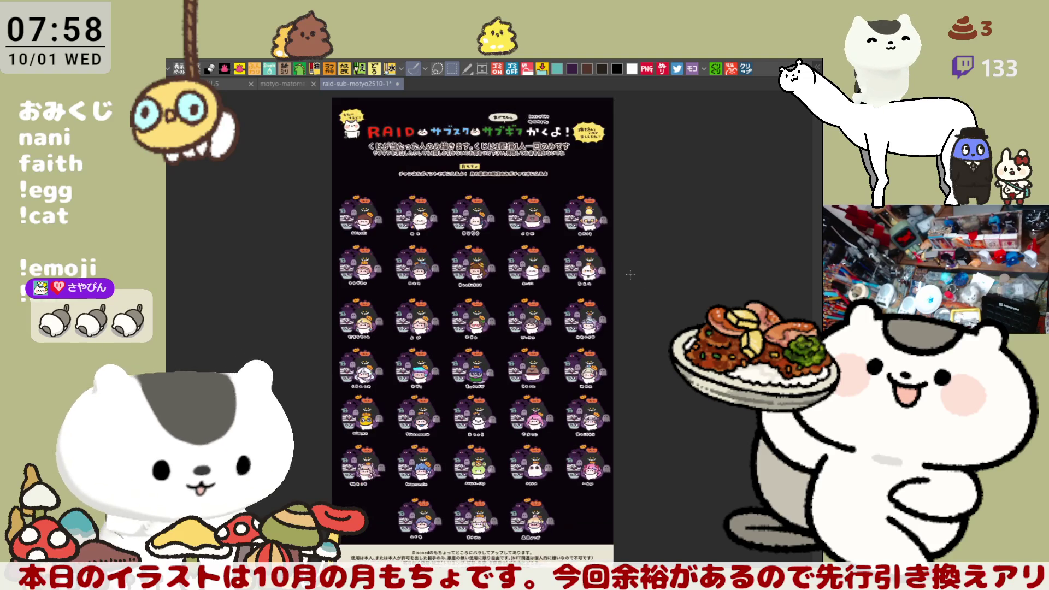
key("ctrl+z")
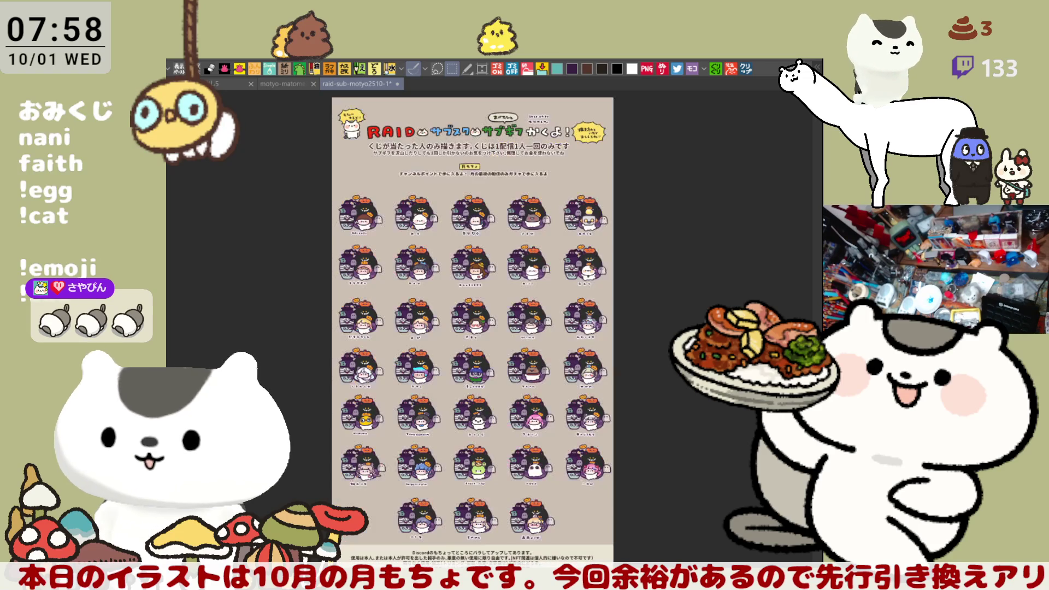
key("ctrl+z")
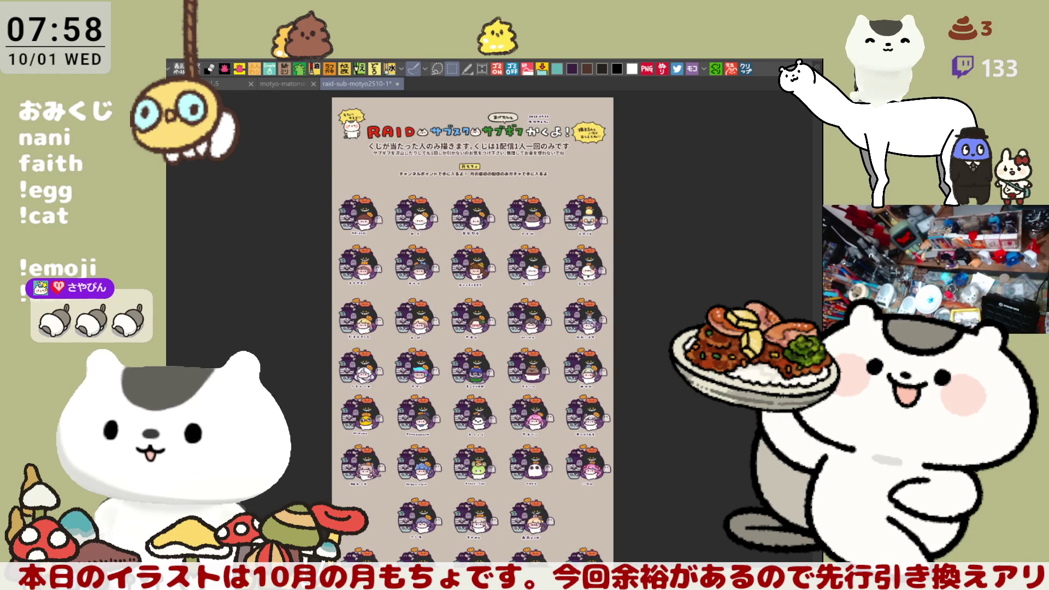
- Select the whole character grid and paste it as a new image
left_click_drag(708, 568, 721, 541)
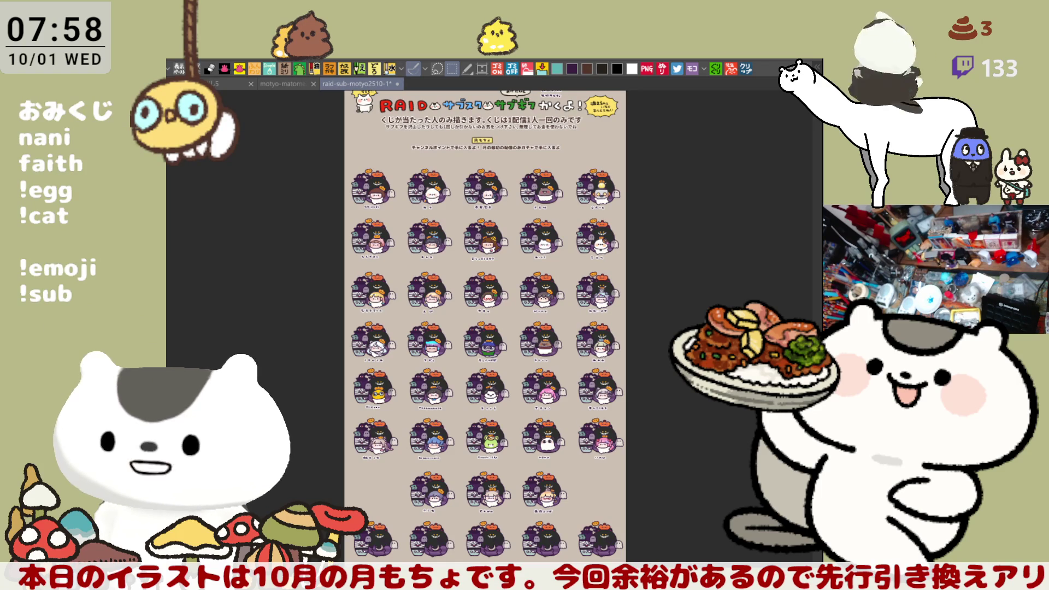
mouse_move(320, 158)
left_mouse_down()
mouse_move(666, 349)
mouse_move(705, 516)
left_mouse_up()
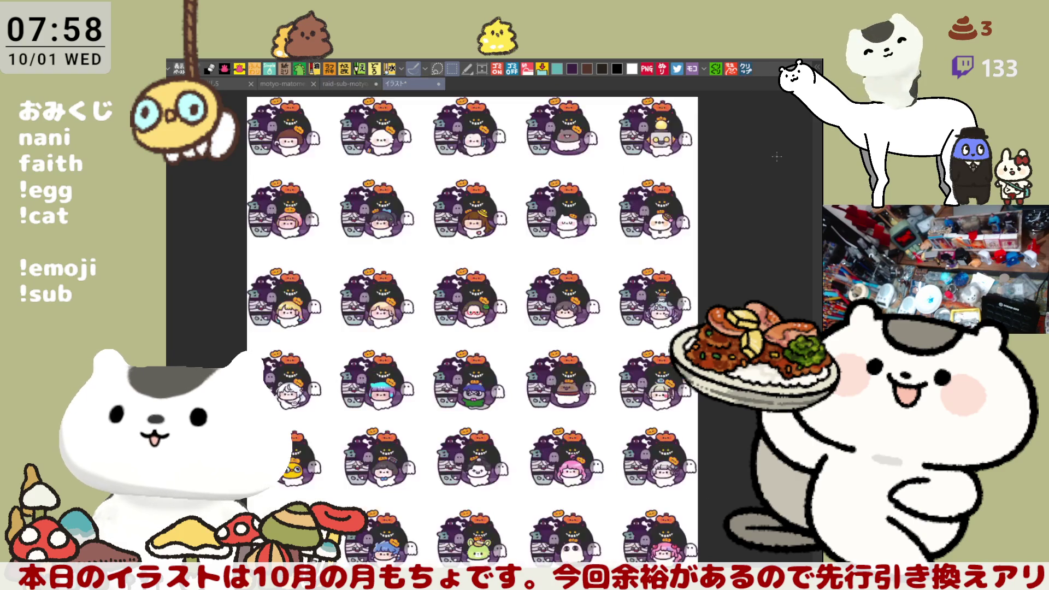
left_click(747, 69)
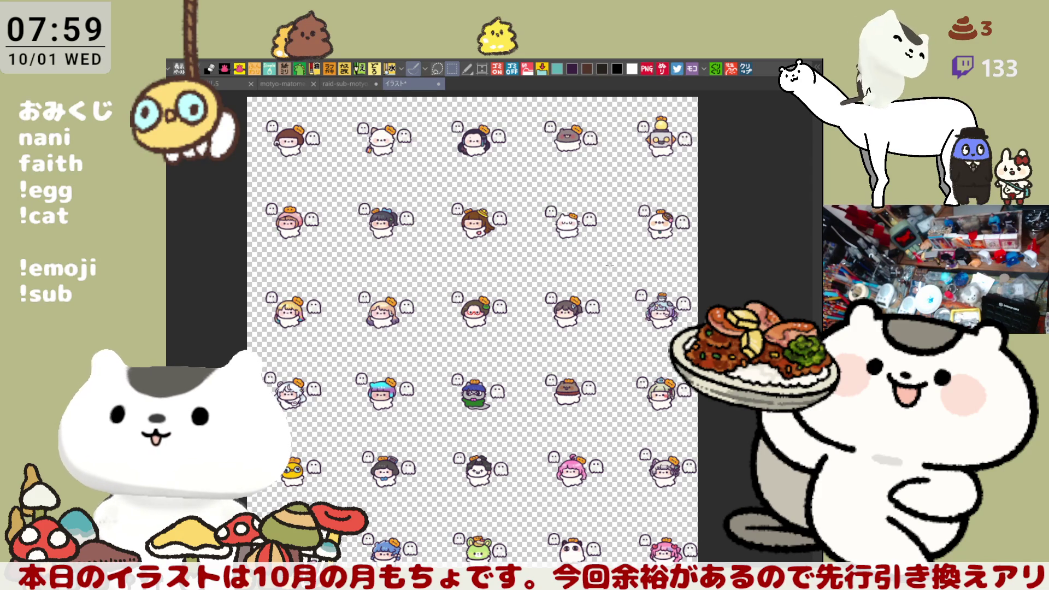
- Hide the ghost icons in the new canvas, then return to the RAID sheet and deselect
key("Delete")
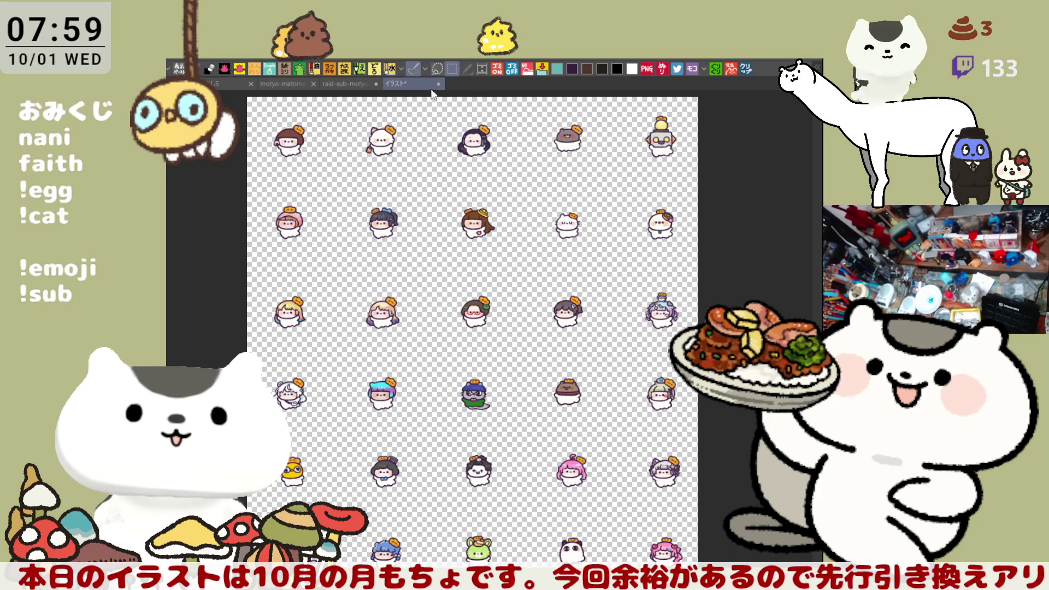
key("ctrl+shift+Tab")
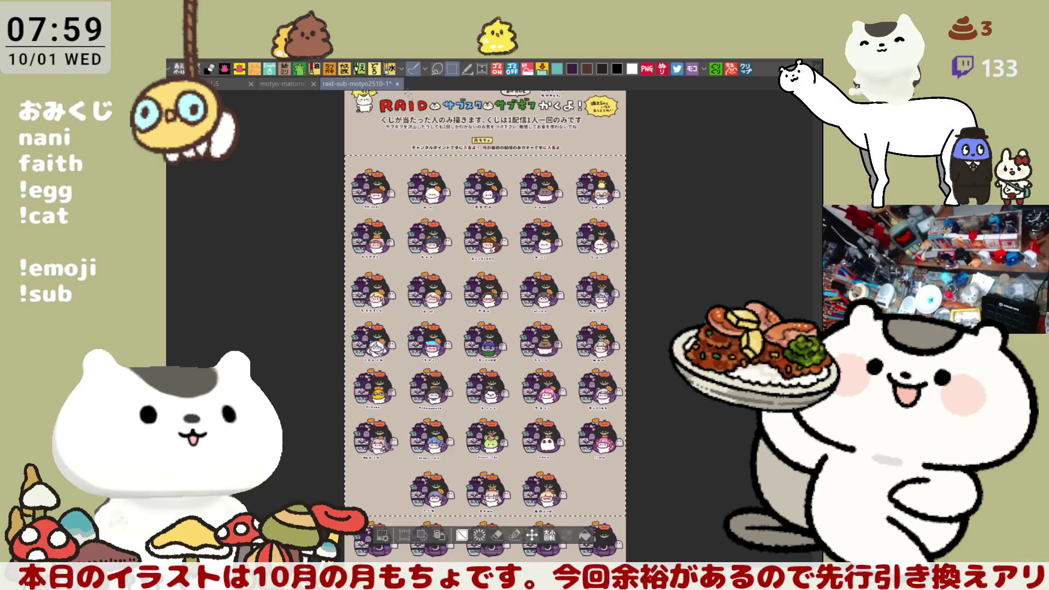
key("ctrl+d")
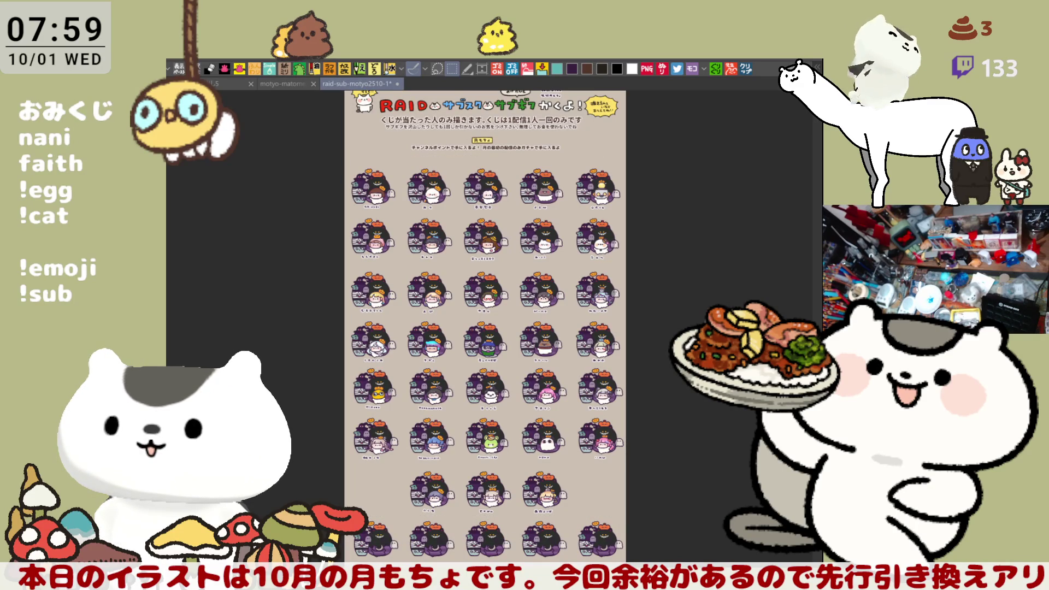
- Select and copy the RAID sheet's character grid, then go to motyo-matome25-1
mouse_move(303, 135)
left_mouse_down()
mouse_move(719, 305)
mouse_move(724, 514)
left_mouse_up()
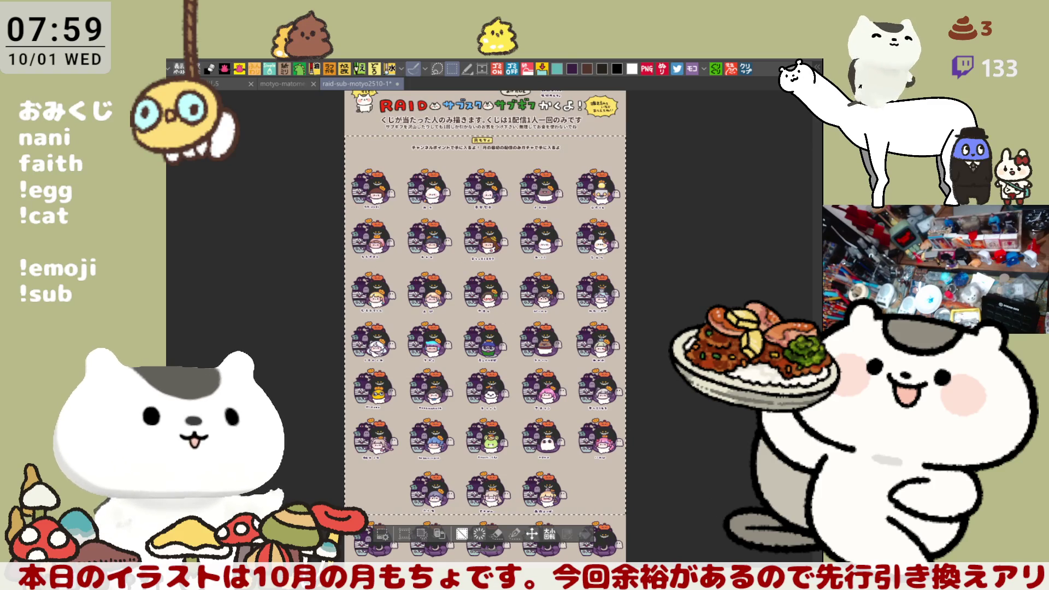
key("ctrl+alt+0")
left_click(284, 85)
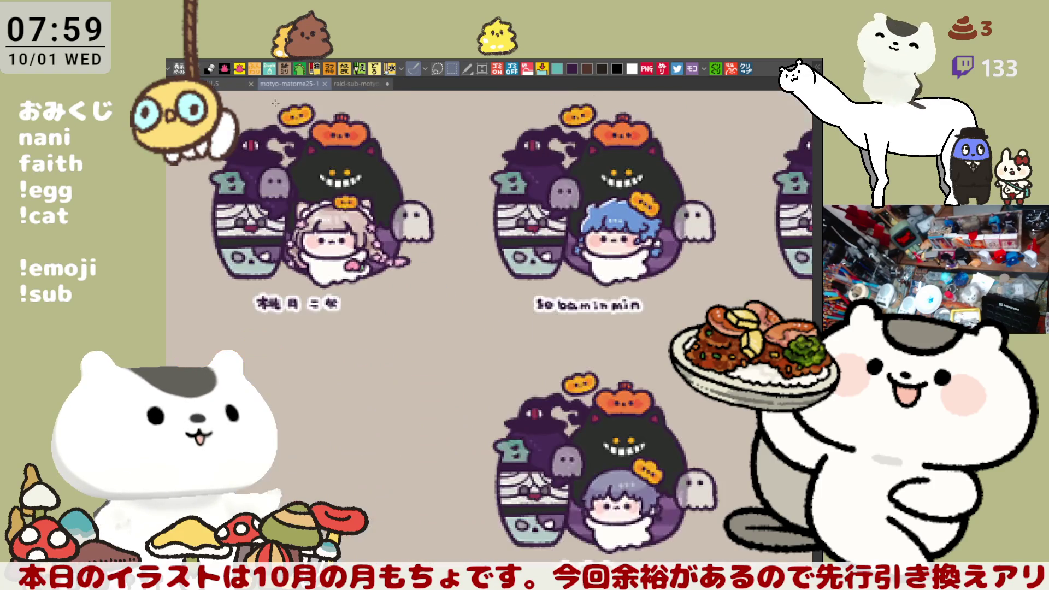
- Select all on motyo-matome25-1, paste the RAID character grid, and start Free Transform
scroll(436, 329, "down", 5)
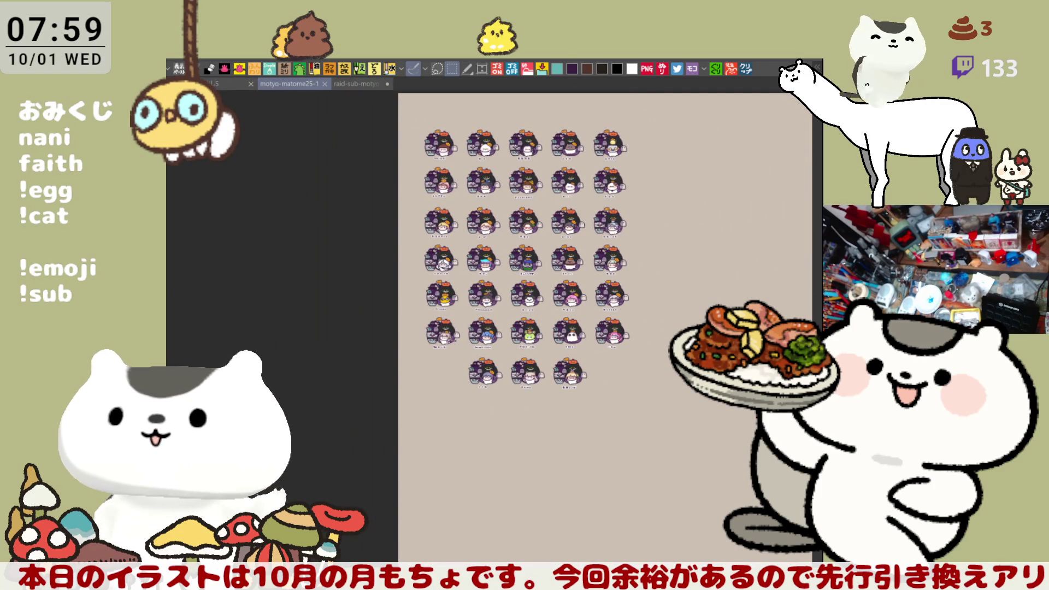
key("ctrl+a")
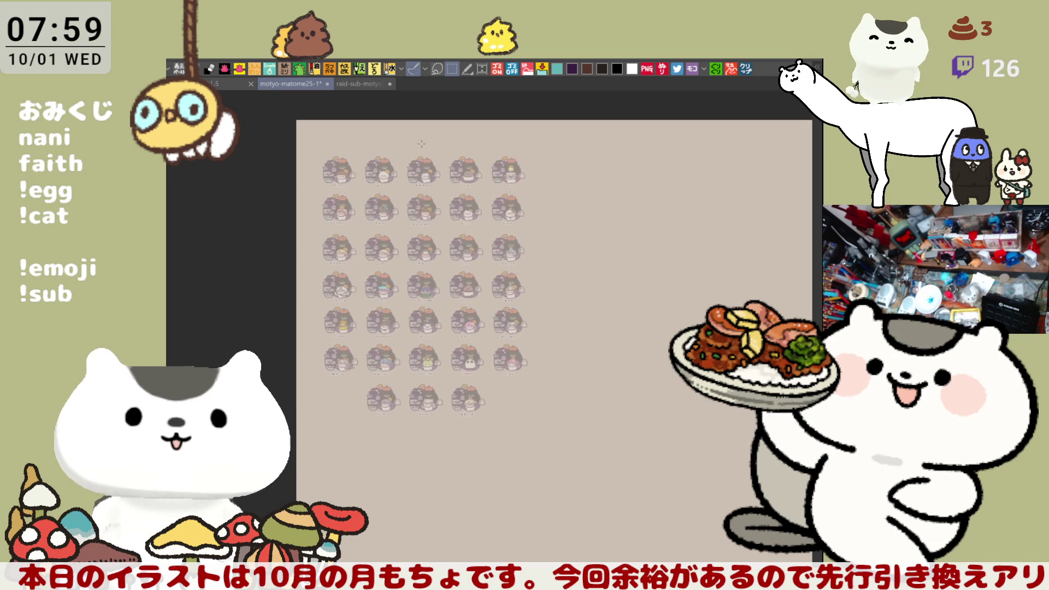
left_click(180, 68)
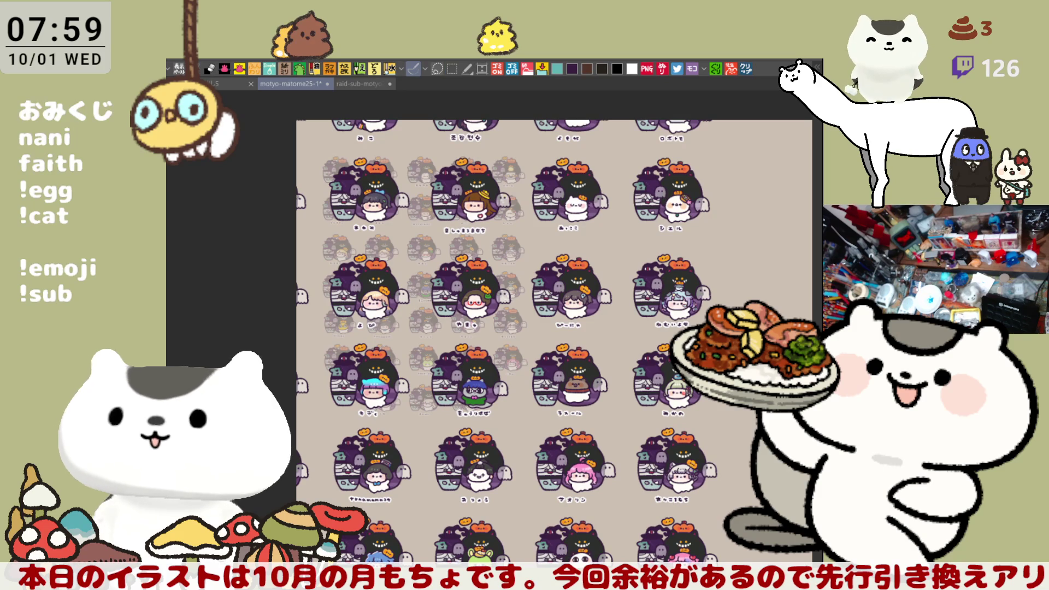
scroll(473, 379, "down", 3)
key("ctrl+t")
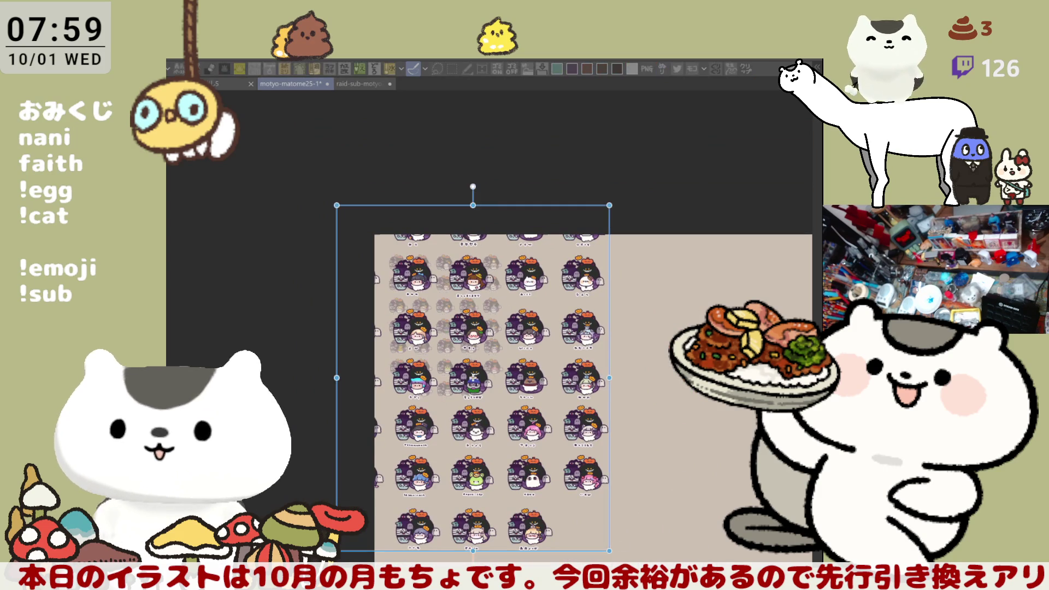
- Shrink the pasted grid to sheet size, confirm, deselect, and save motyo-matome25-1
mouse_move(609, 551)
left_mouse_down()
mouse_move(492, 380)
mouse_move(552, 454)
mouse_move(543, 429)
mouse_move(478, 382)
left_mouse_up()
left_click(426, 437)
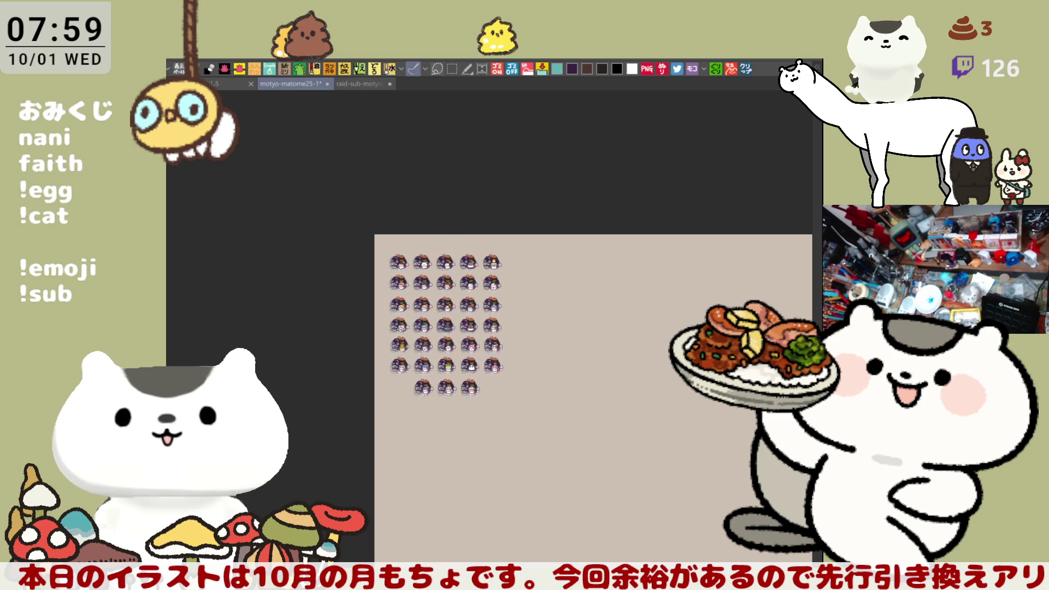
key("ctrl+a")
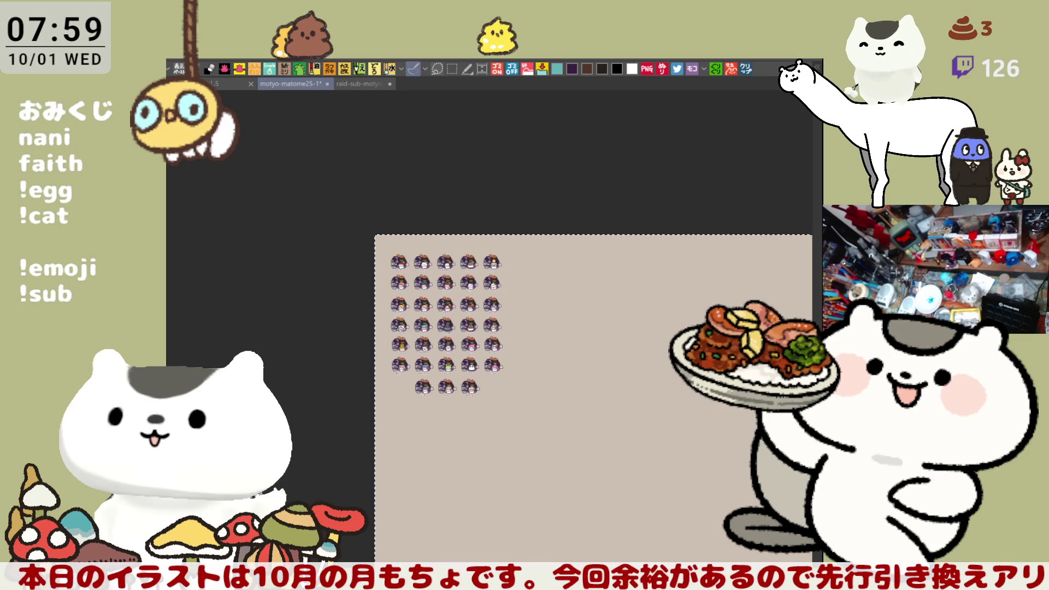
key("ctrl+d")
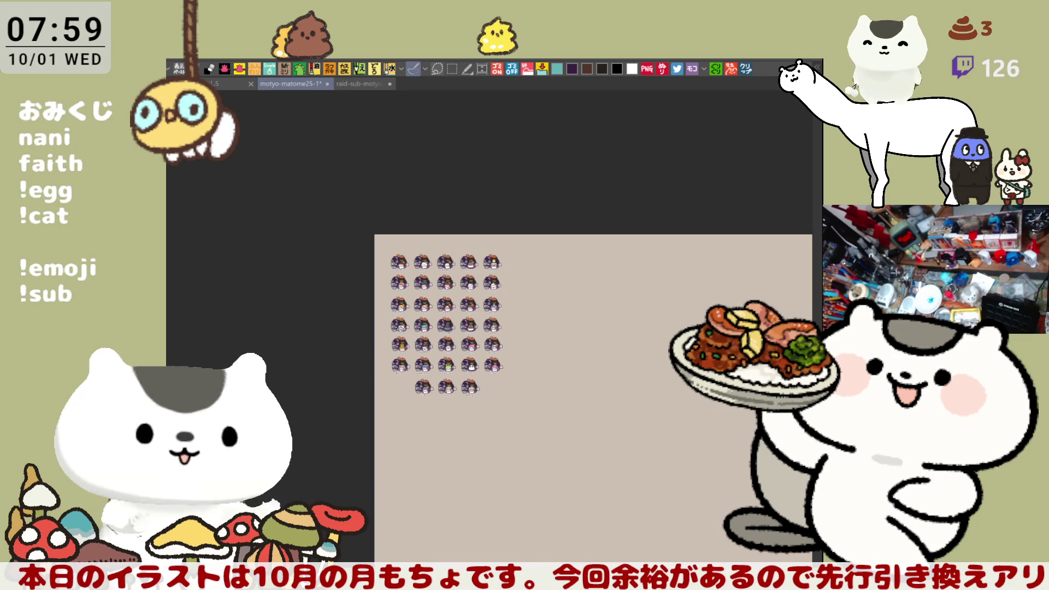
key("ctrl+s")
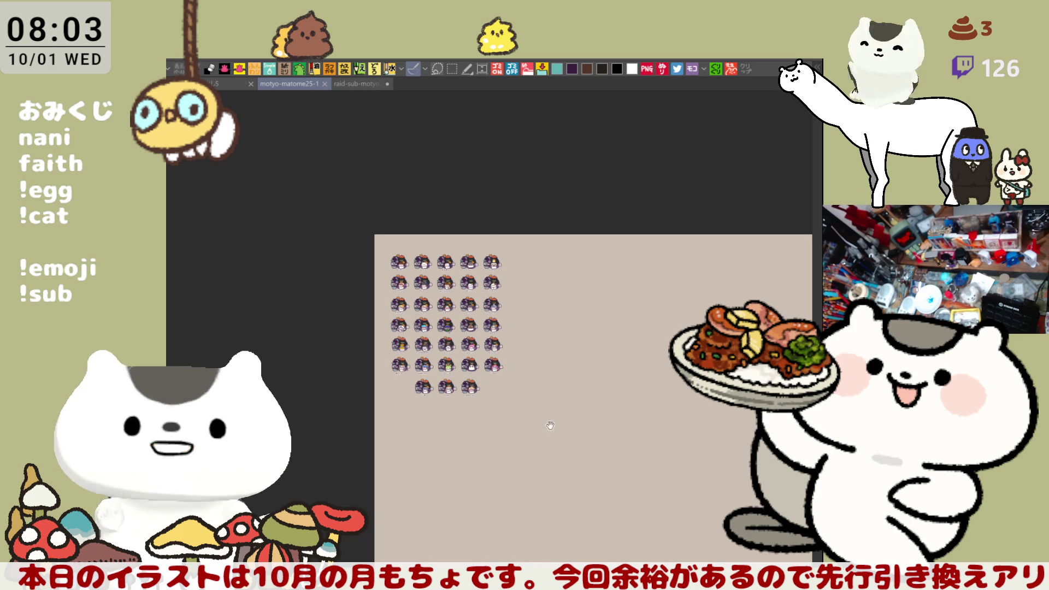
left_click_drag(546, 407, 441, 363)
left_click(358, 84)
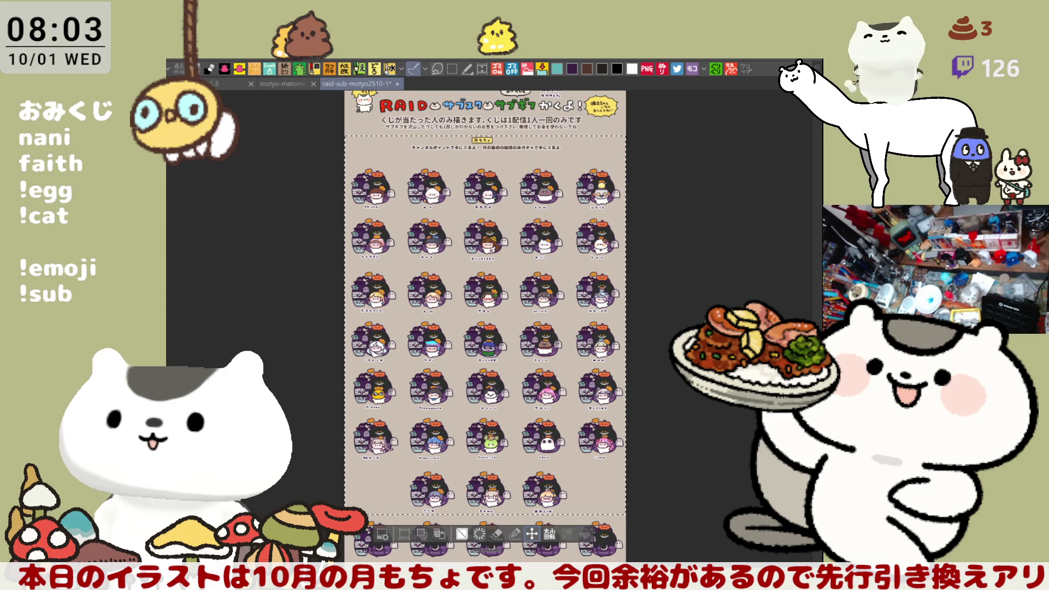
- Undo the accidental delete to restore the sprite artwork and bring the lower sprites into view
key("Delete")
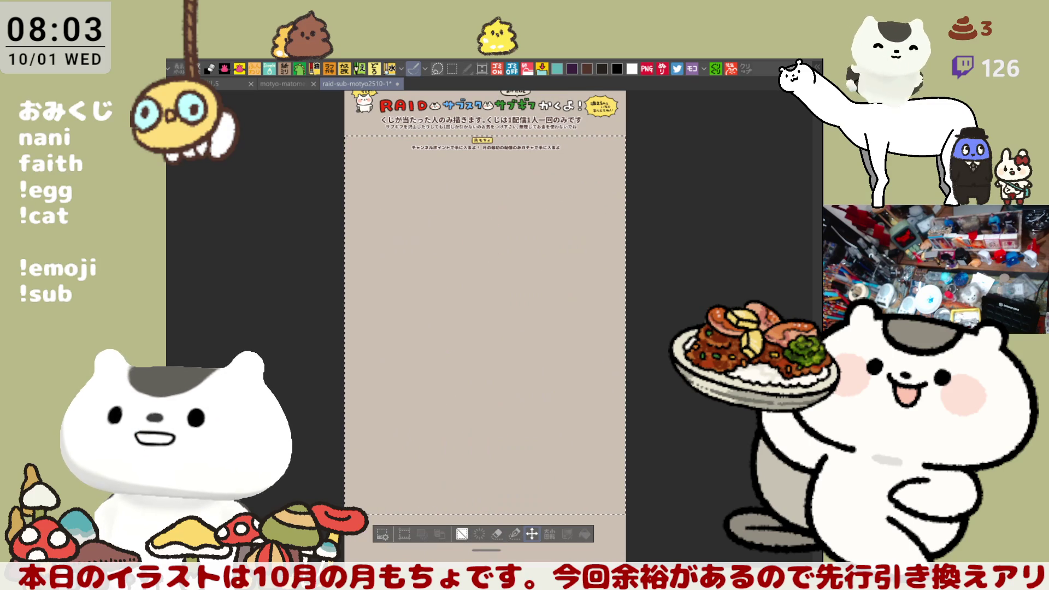
key("ctrl+z")
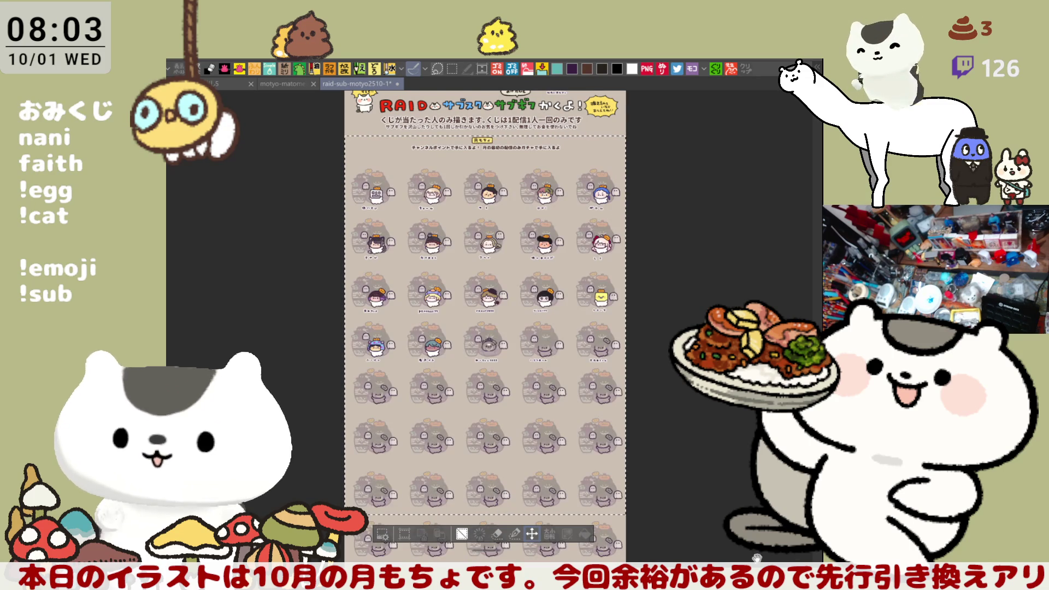
left_click_drag(659, 495, 681, 522)
scroll(499, 449, "up", 5)
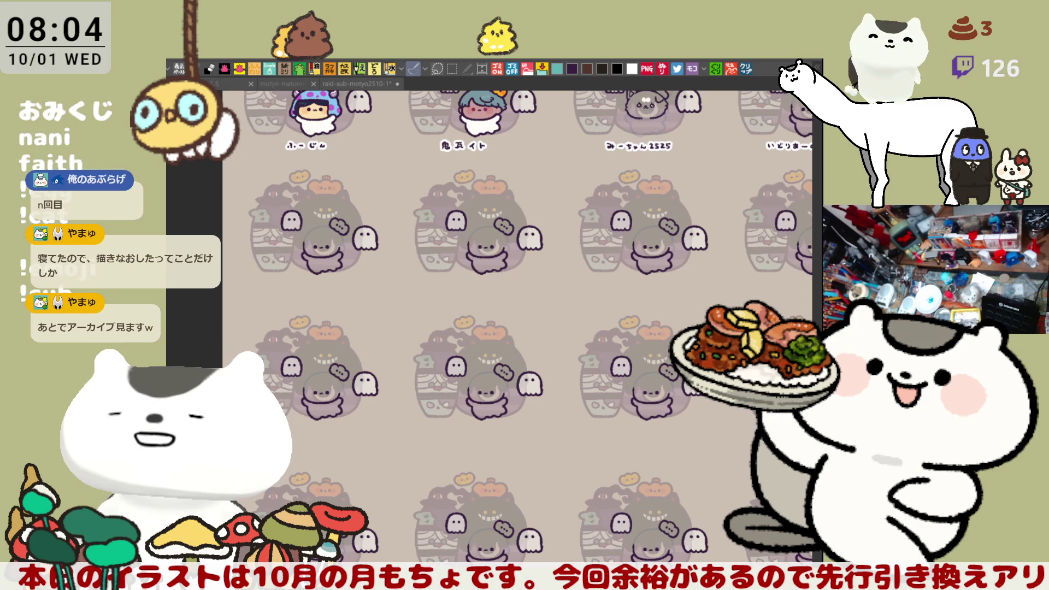
left_click(628, 536)
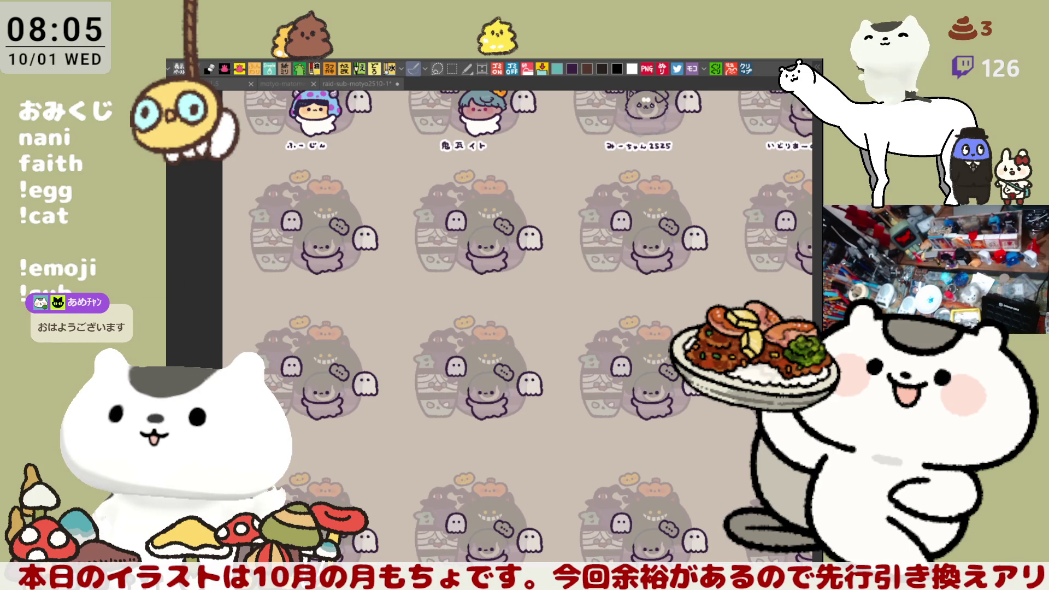
- Pan the emote sheet past remorseee and zoom in on the crowned dog's face
mouse_move(454, 368)
left_mouse_down()
mouse_move(412, 352)
mouse_move(511, 453)
left_mouse_up()
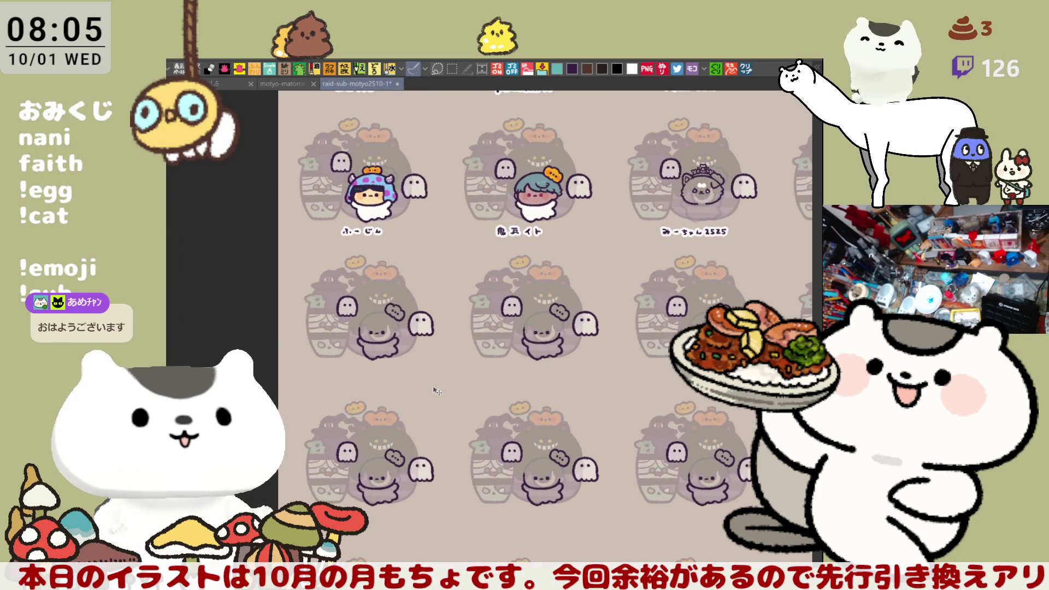
scroll(316, 304, "up", 5)
scroll(314, 303, "up", 2)
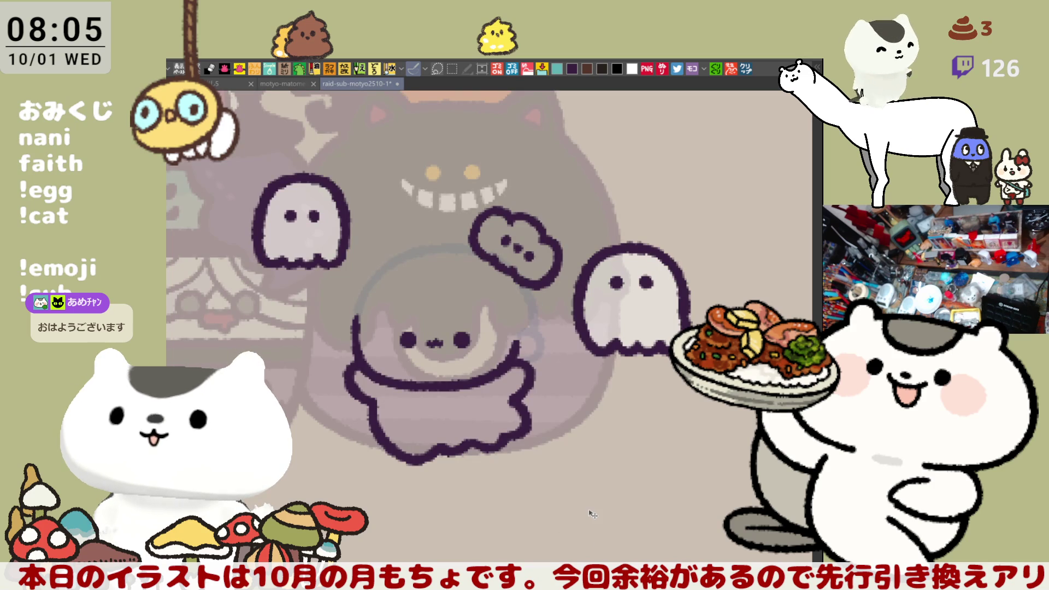
scroll(593, 513, "down", 5)
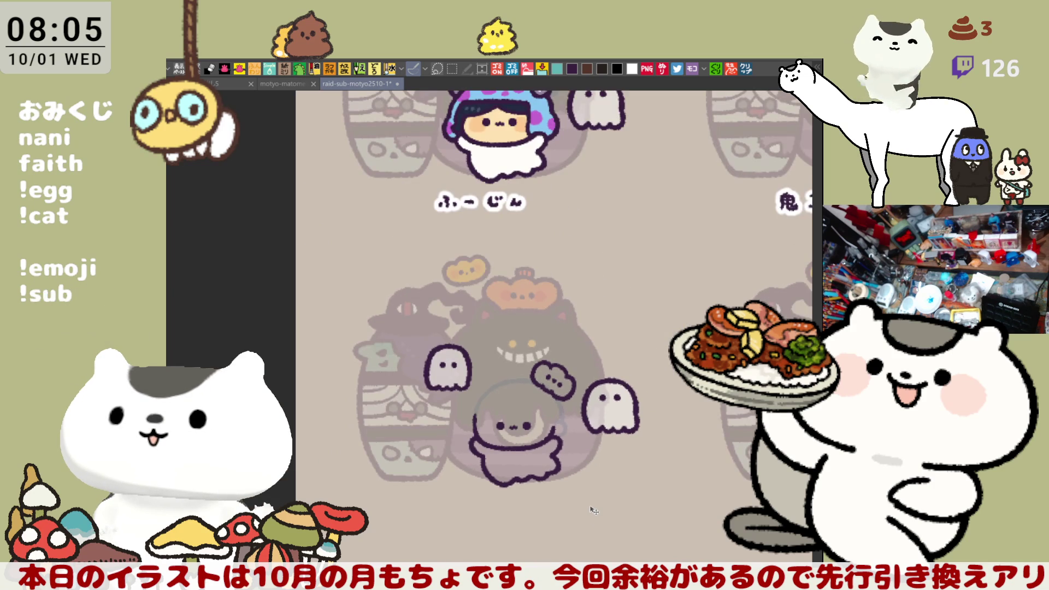
scroll(594, 510, "down", 3)
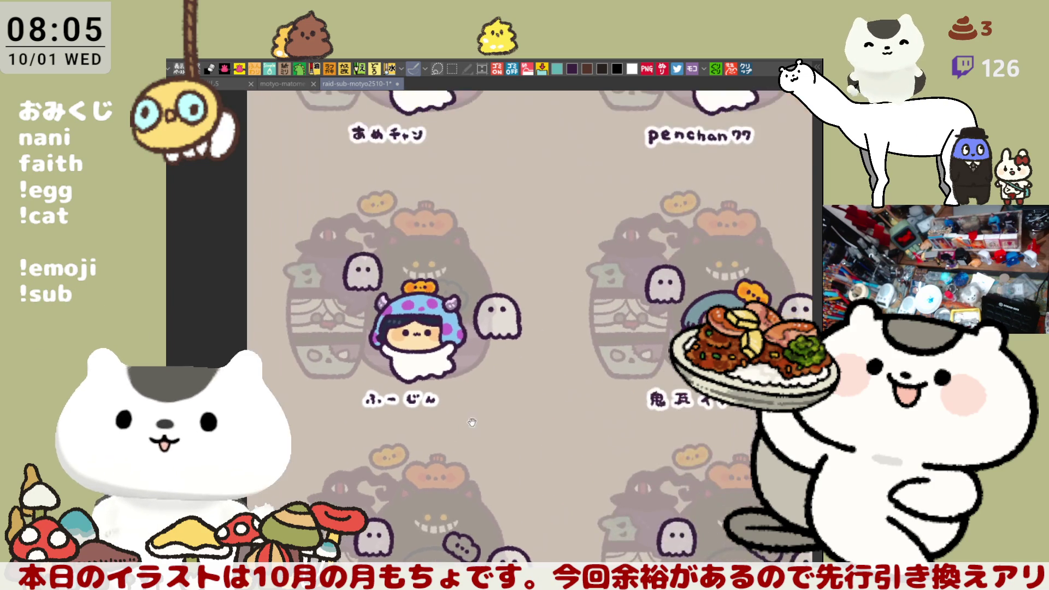
scroll(594, 510, "up", 3)
scroll(488, 327, "up", 5)
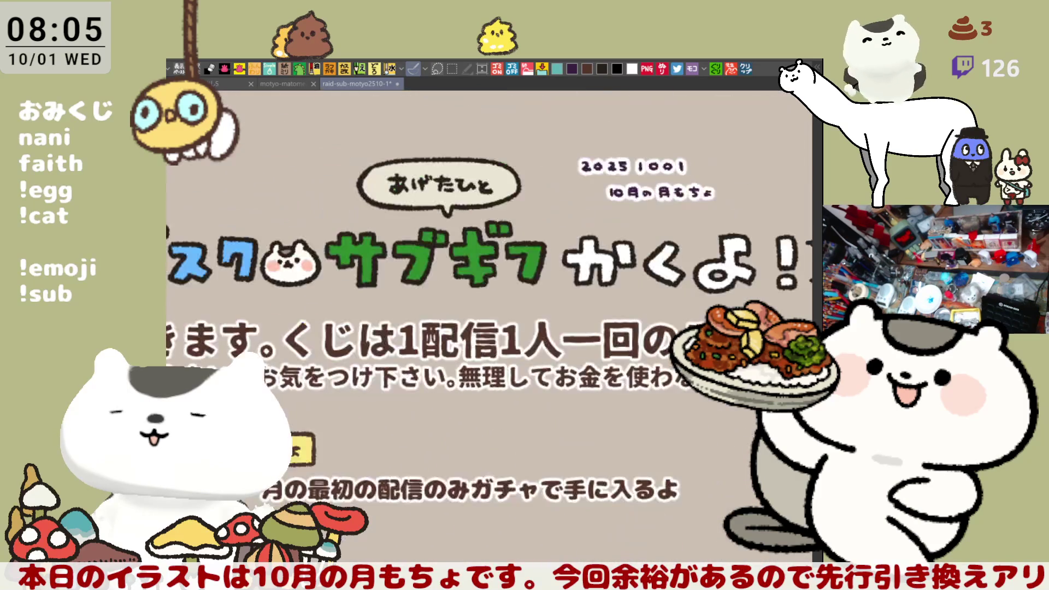
scroll(532, 404, "down", 10)
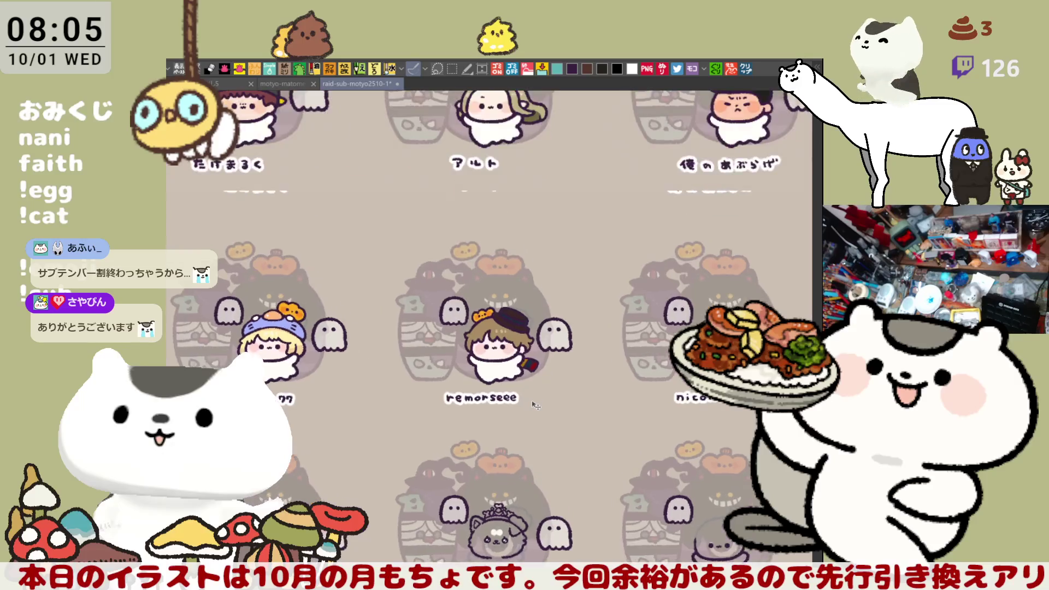
scroll(535, 405, "up", 5)
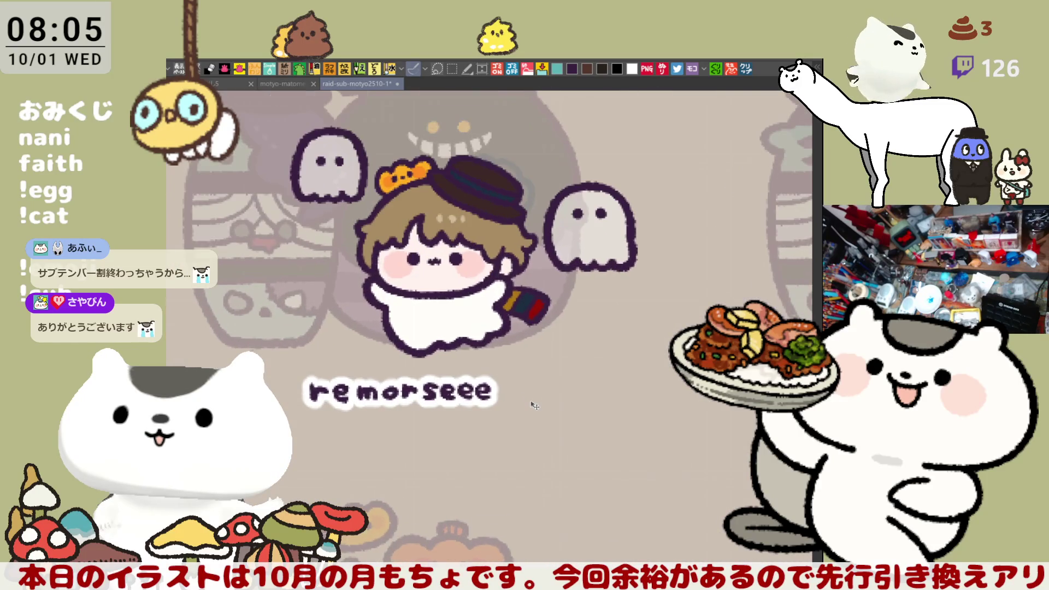
scroll(534, 405, "up", 1)
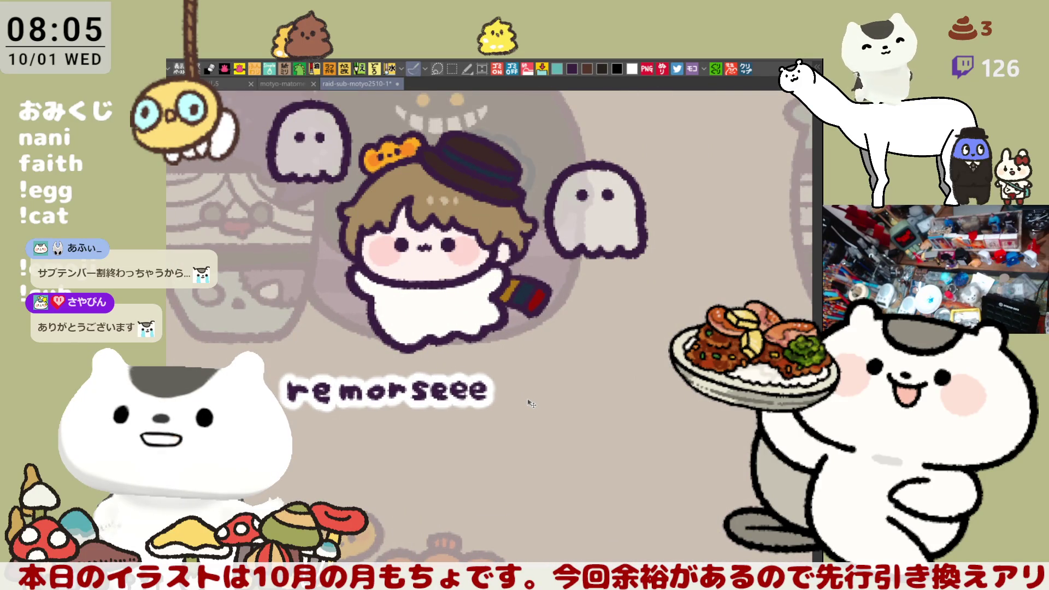
scroll(531, 403, "down", 1)
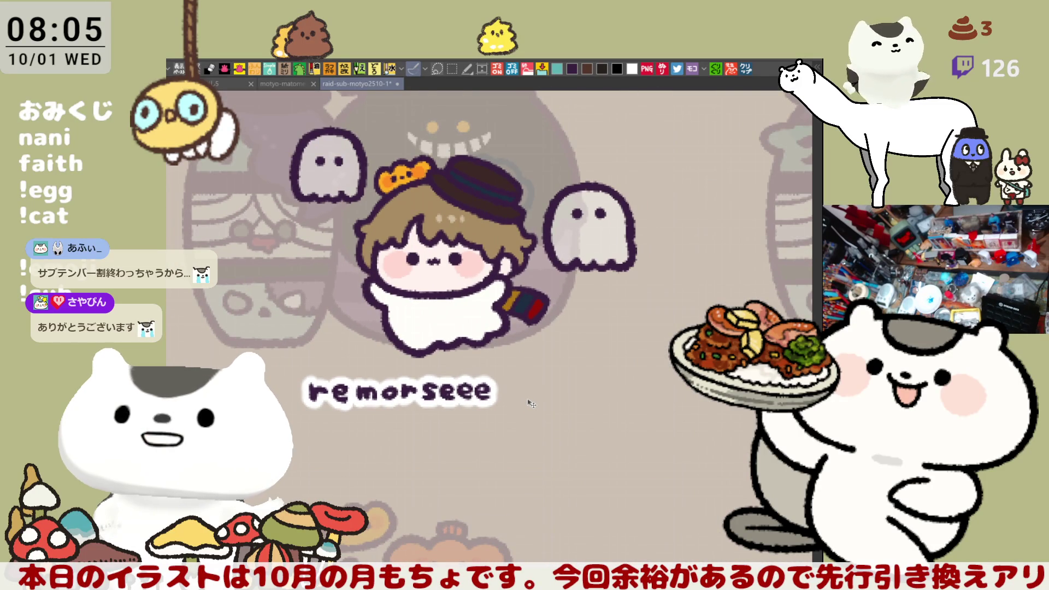
mouse_move(532, 403)
left_mouse_down()
mouse_move(417, 423)
mouse_move(463, 449)
left_mouse_up()
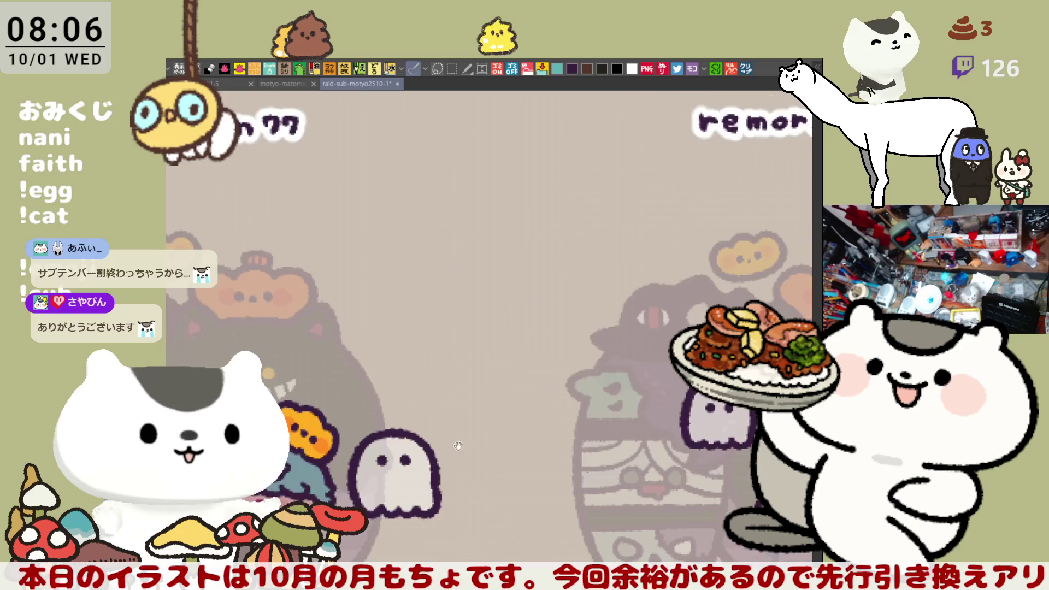
scroll(463, 449, "down", 2)
scroll(431, 388, "up", 4)
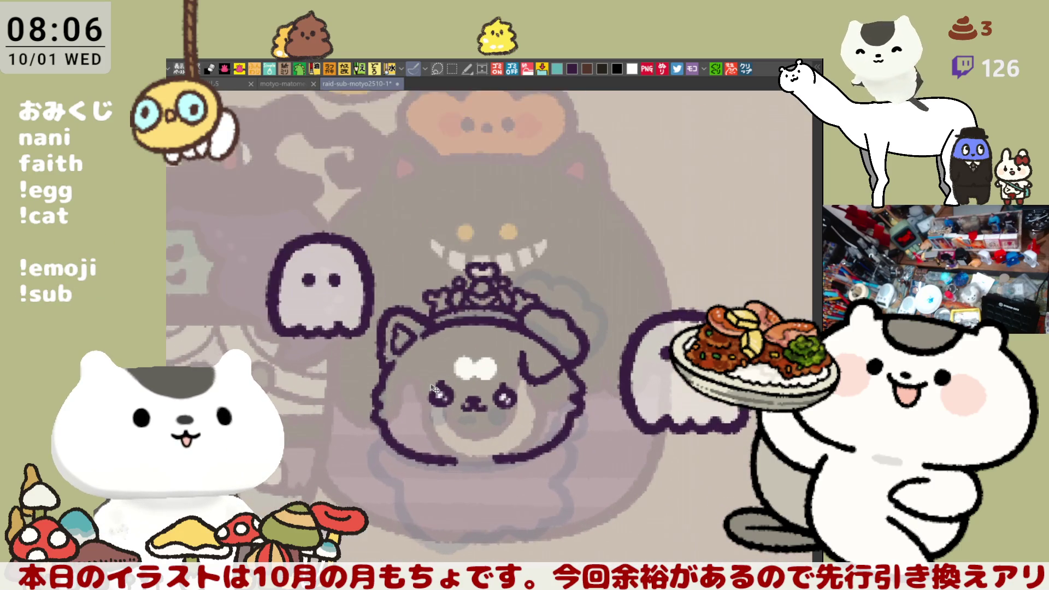
- Ink the crowned dog's curved floppy ear line, retrying the stroke until the curve looks right
scroll(431, 388, "up", 4)
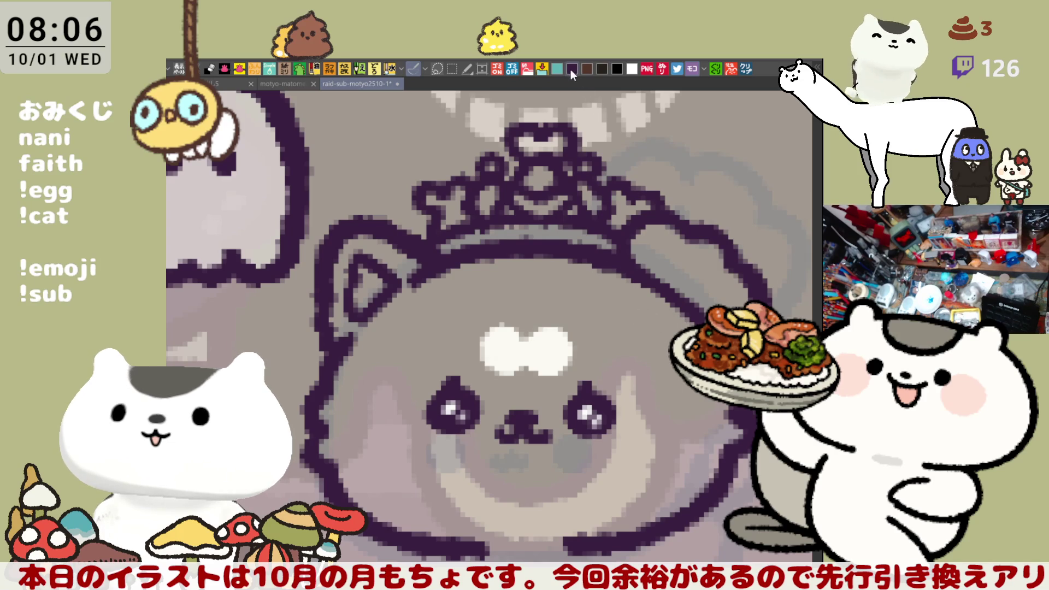
left_click_drag(607, 286, 677, 377)
key("ctrl+z")
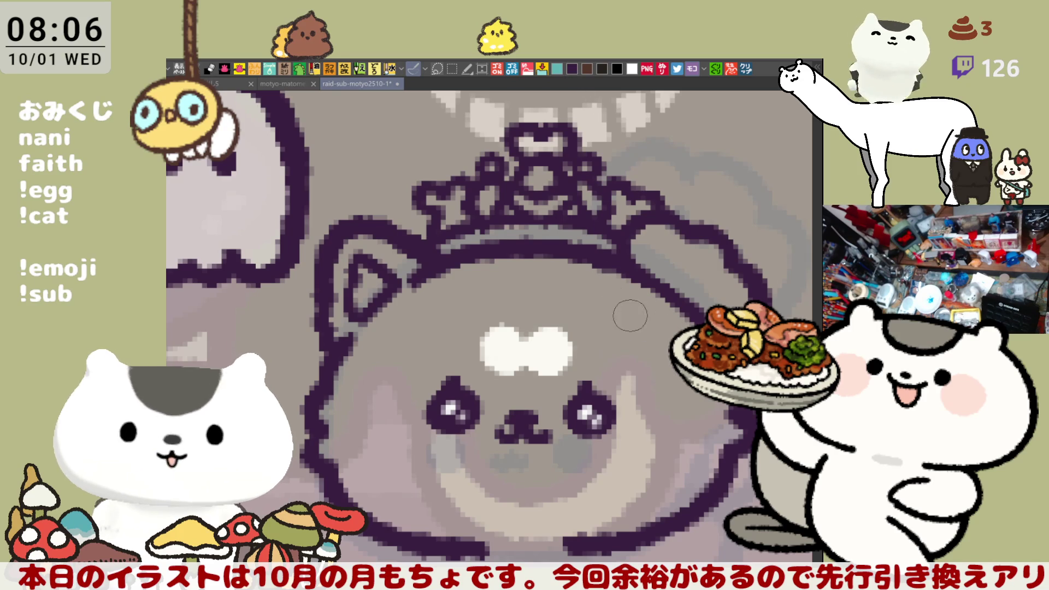
left_click_drag(604, 293, 677, 377)
key("ctrl+z")
mouse_move(605, 292)
left_mouse_down()
mouse_move(614, 383)
mouse_move(672, 336)
left_mouse_up()
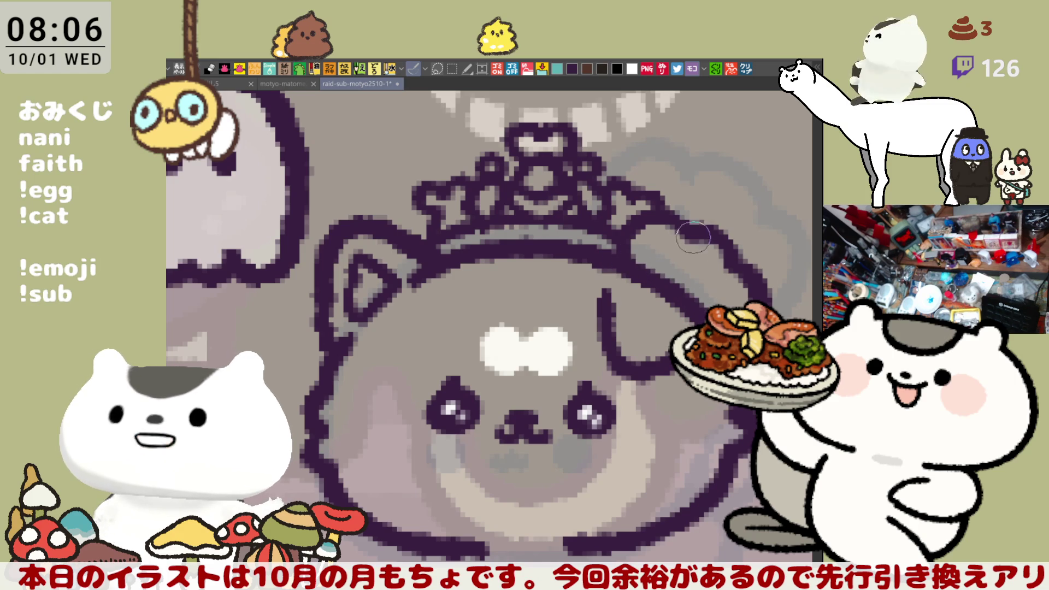
- Dab two dark dots on the ear beside the tiara and mirror the canvas to check balance
left_click(670, 254)
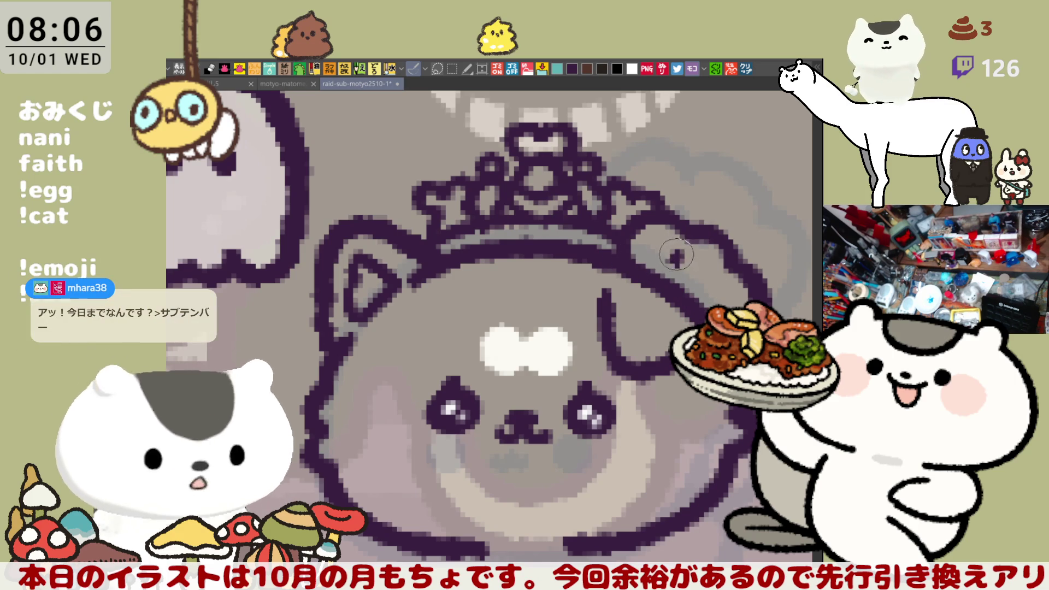
left_click(676, 257)
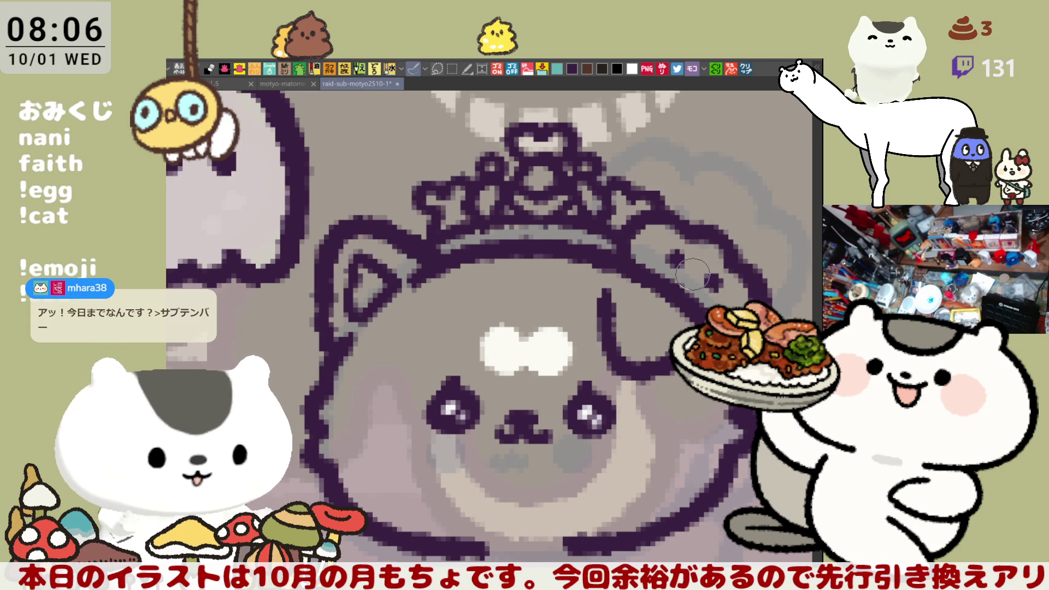
left_click(691, 271)
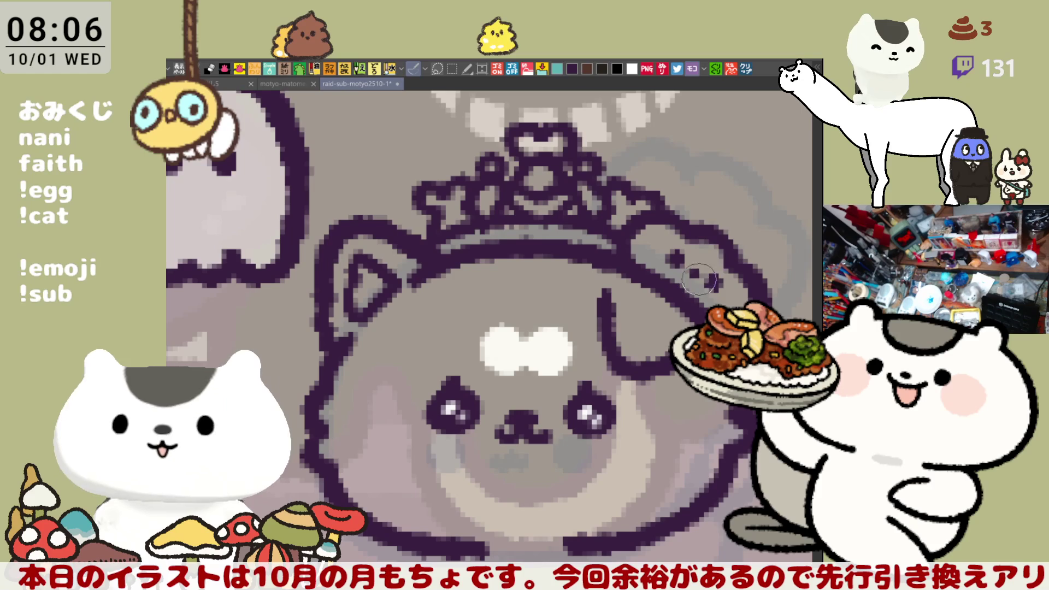
key("h")
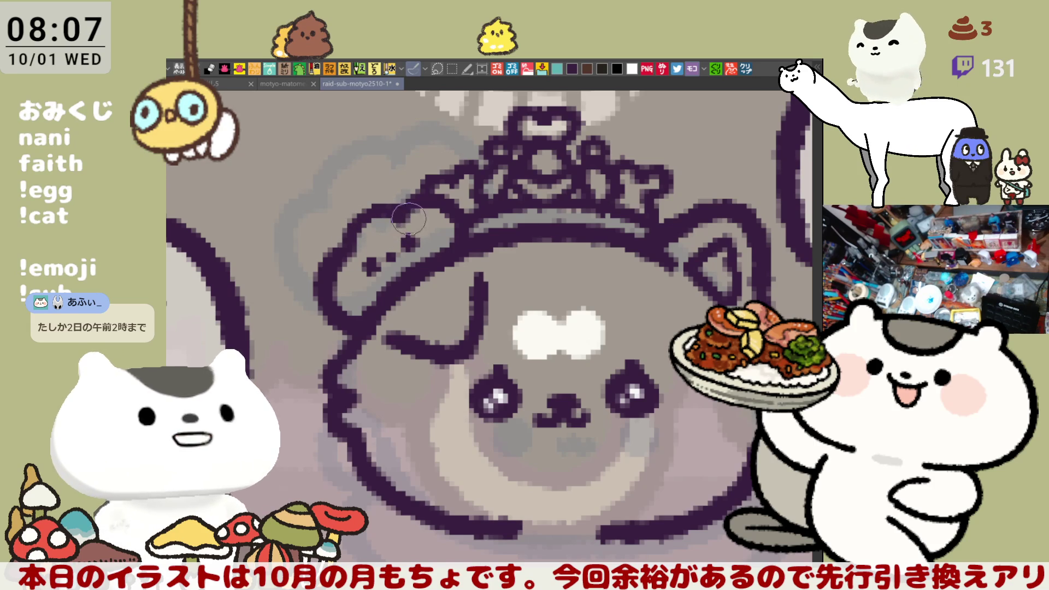
key("h")
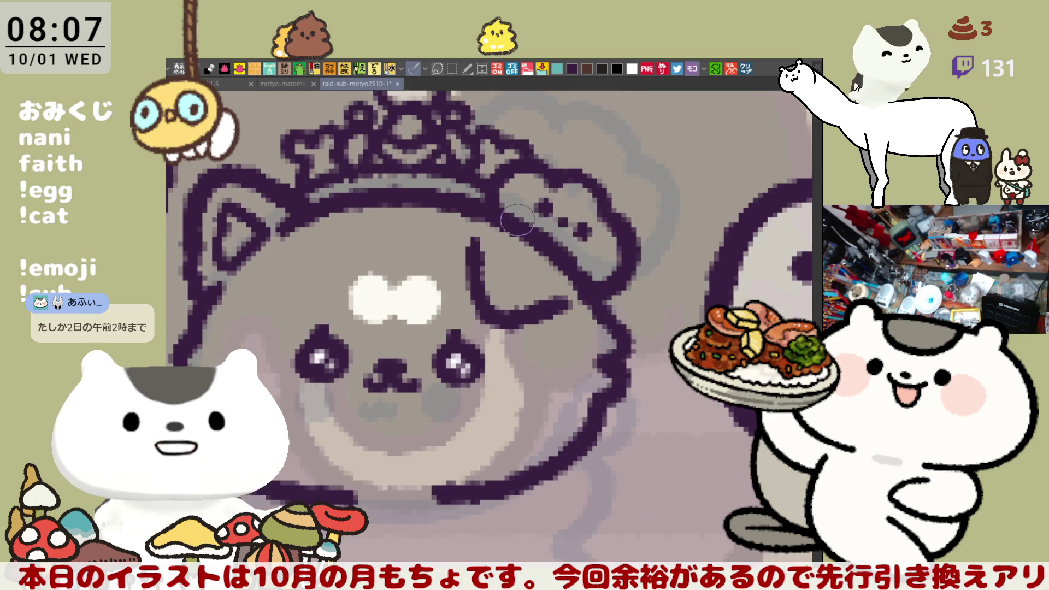
- Redraw the ear curve nearer the centre and add the curve beneath the ear
left_click_drag(612, 253, 673, 297)
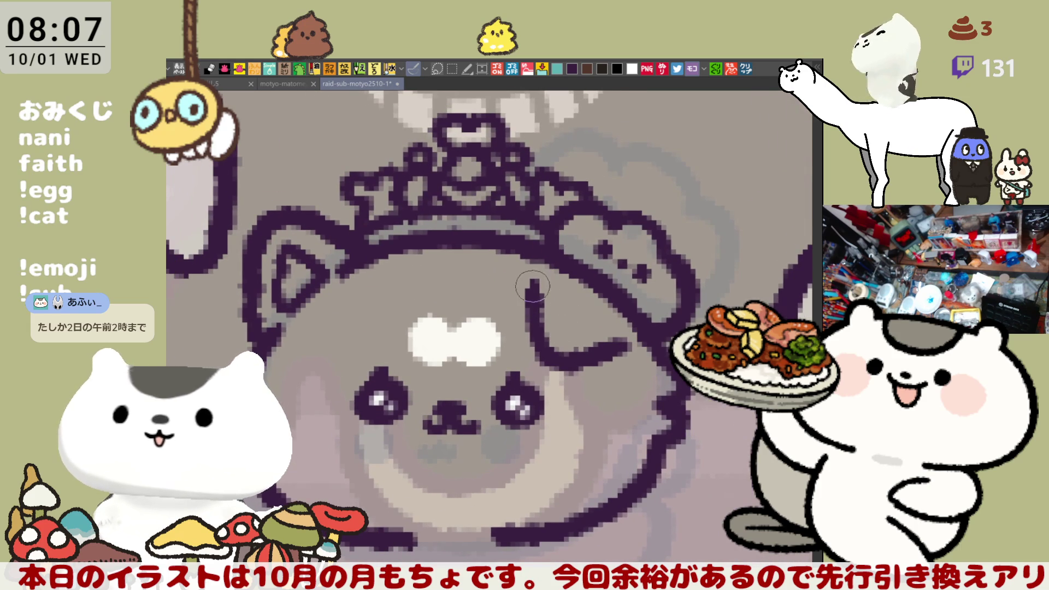
left_click_drag(526, 282, 529, 324)
key("ctrl+z")
left_click_drag(531, 280, 546, 355)
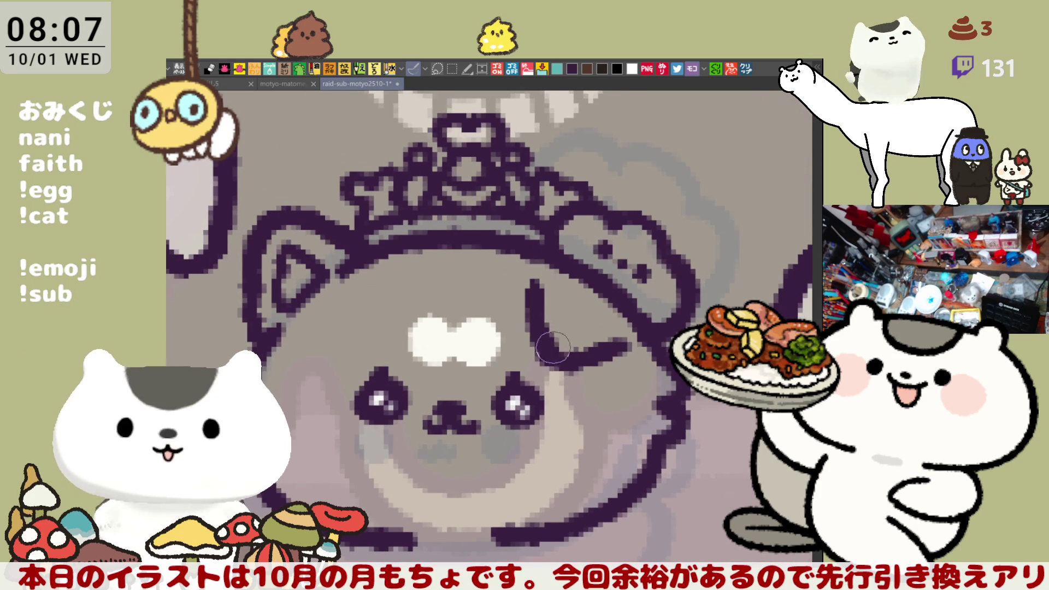
key("ctrl+z")
mouse_move(531, 279)
left_mouse_down()
mouse_move(535, 328)
mouse_move(568, 355)
left_mouse_up()
left_click_drag(486, 367, 514, 367)
scroll(514, 366, "down", 1)
scroll(514, 366, "up", 1)
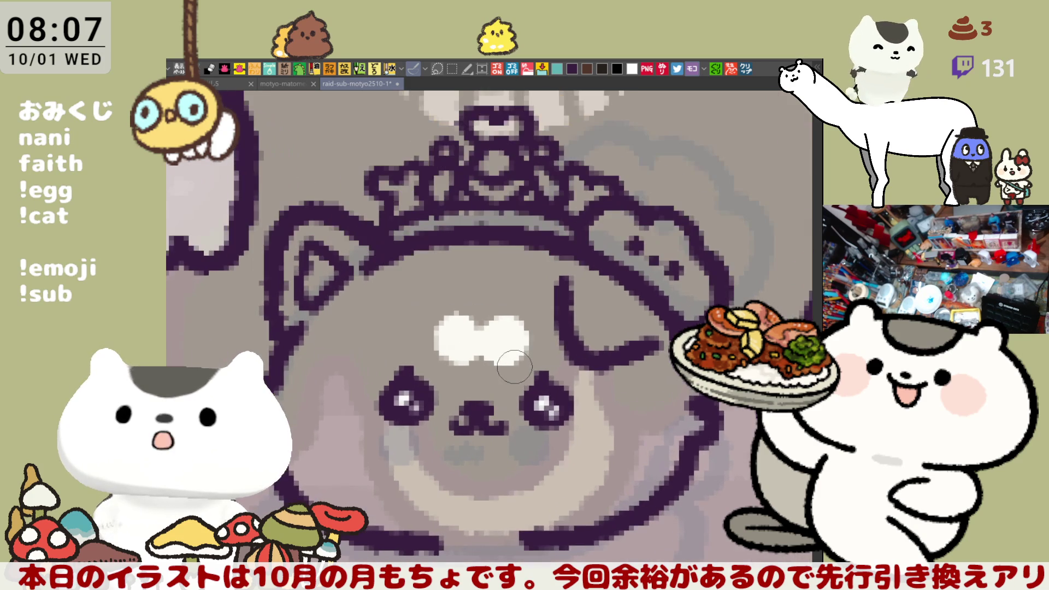
scroll(547, 246, "up", 2)
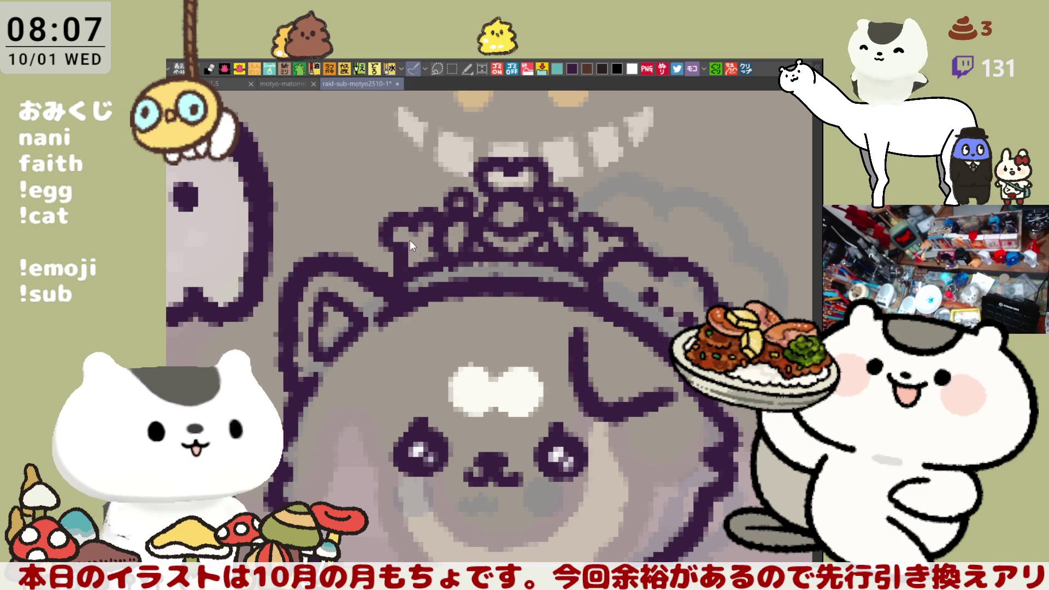
- Add a rounded bump to the crown's left end and centre the dog's face
left_click_drag(372, 241, 407, 246)
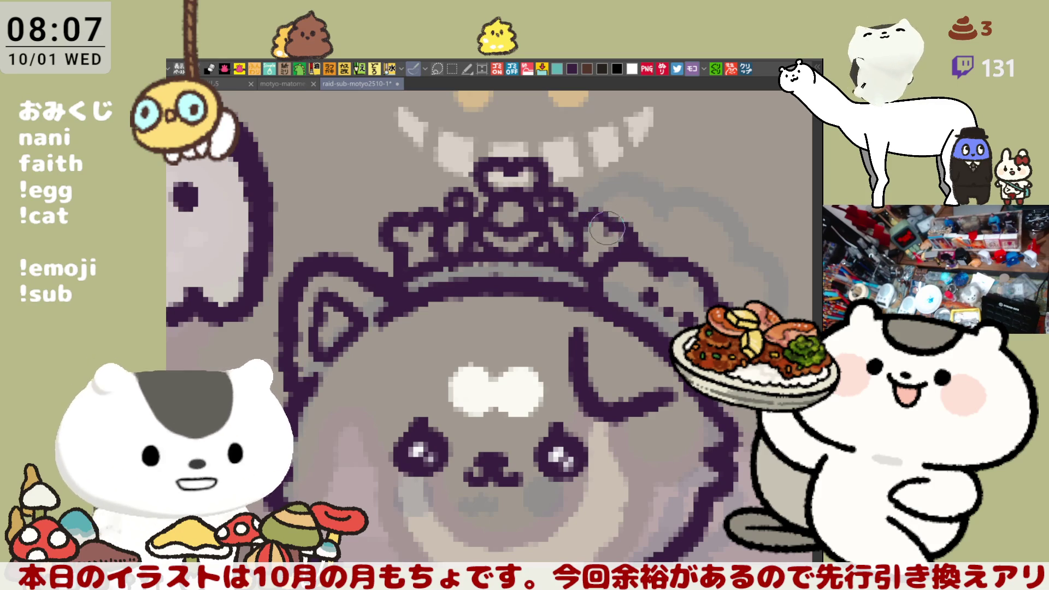
left_click_drag(612, 282, 607, 277)
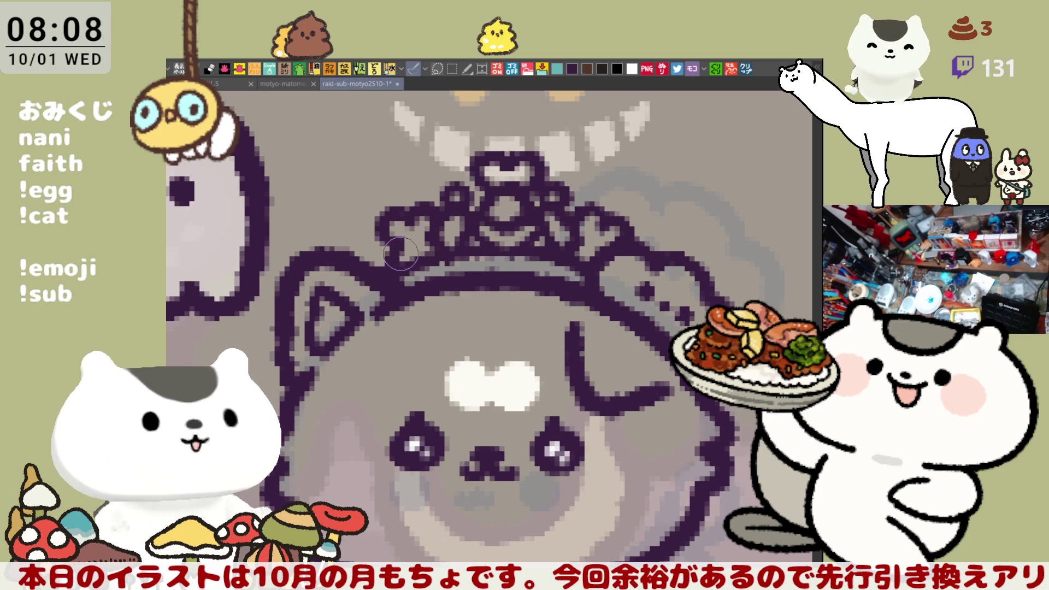
mouse_move(390, 243)
left_mouse_down()
mouse_move(406, 192)
mouse_move(348, 169)
left_mouse_up()
mouse_move(389, 266)
left_mouse_down()
mouse_move(378, 259)
mouse_move(451, 303)
mouse_move(484, 296)
left_mouse_up()
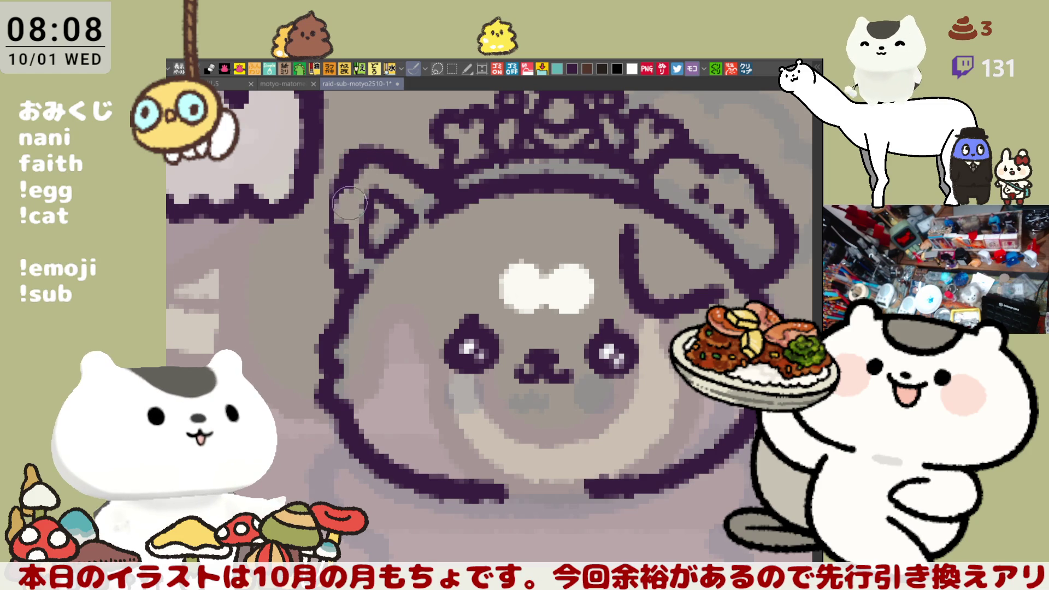
- Touch up the pointed left ear outline, then pan out around the dog's head
left_click_drag(351, 183, 352, 213)
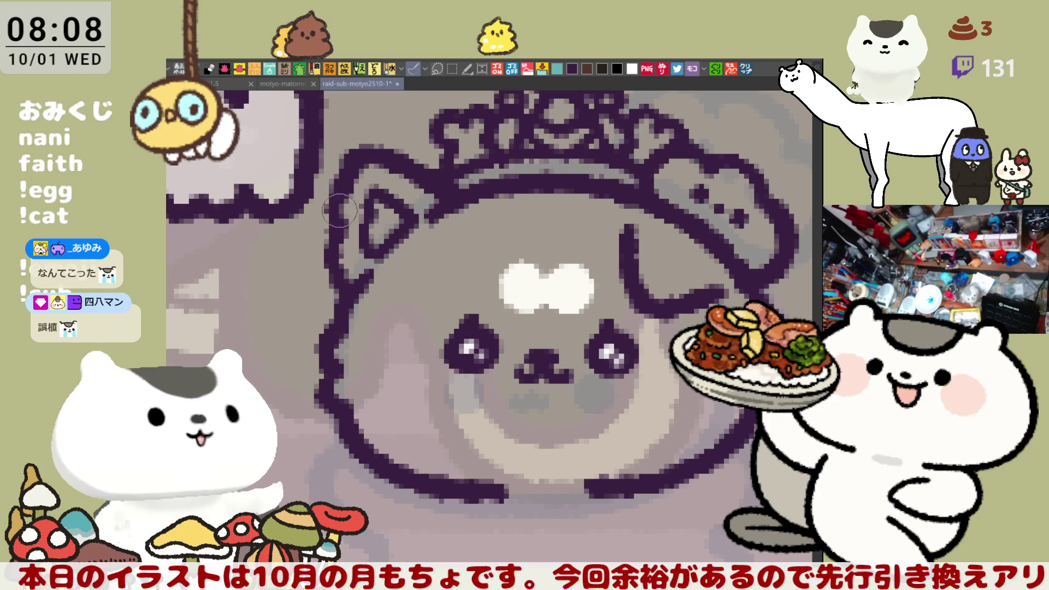
left_click_drag(341, 200, 368, 217)
left_click_drag(522, 302, 370, 243)
left_click_drag(410, 337, 529, 286)
scroll(455, 320, "down", 1)
- Close the gap in the outline under the crowned dog's head
left_click_drag(461, 366, 472, 358)
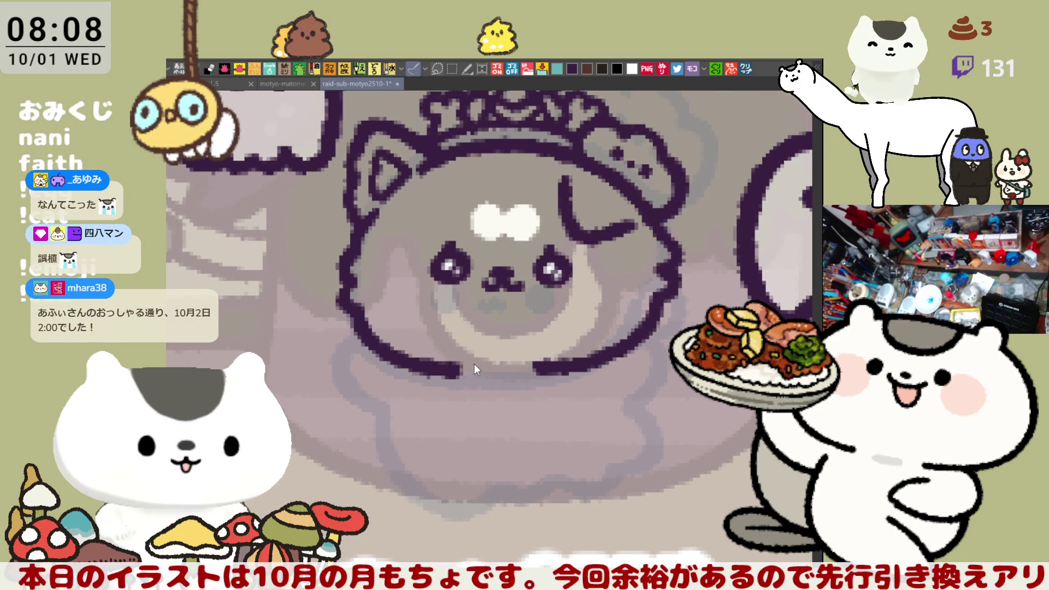
left_click_drag(464, 366, 557, 364)
key("ctrl+z")
left_click_drag(451, 366, 563, 363)
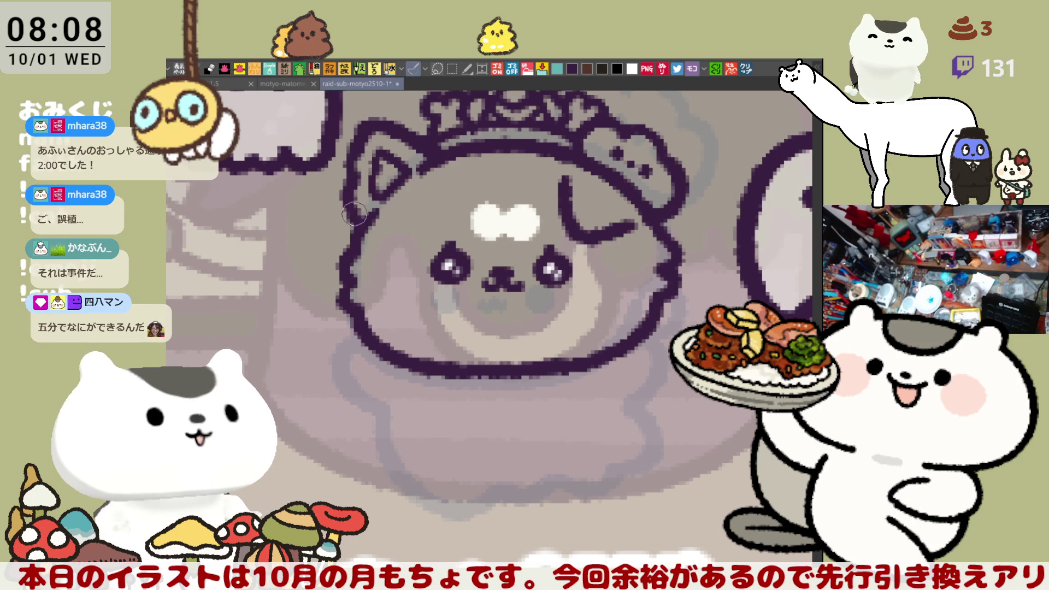
- Draw the left arm stroke below the lower-left outline, retrying it several times
left_click_drag(400, 283, 356, 277)
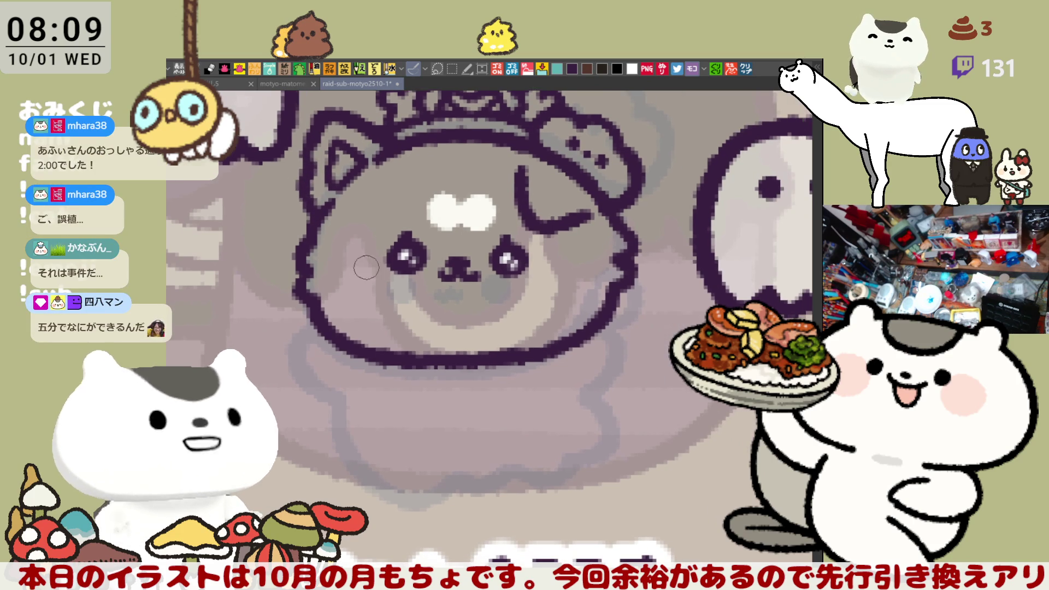
mouse_move(395, 269)
left_mouse_down()
mouse_move(411, 285)
mouse_move(379, 249)
mouse_move(419, 254)
left_mouse_up()
left_click(409, 270)
left_click_drag(482, 299, 479, 296)
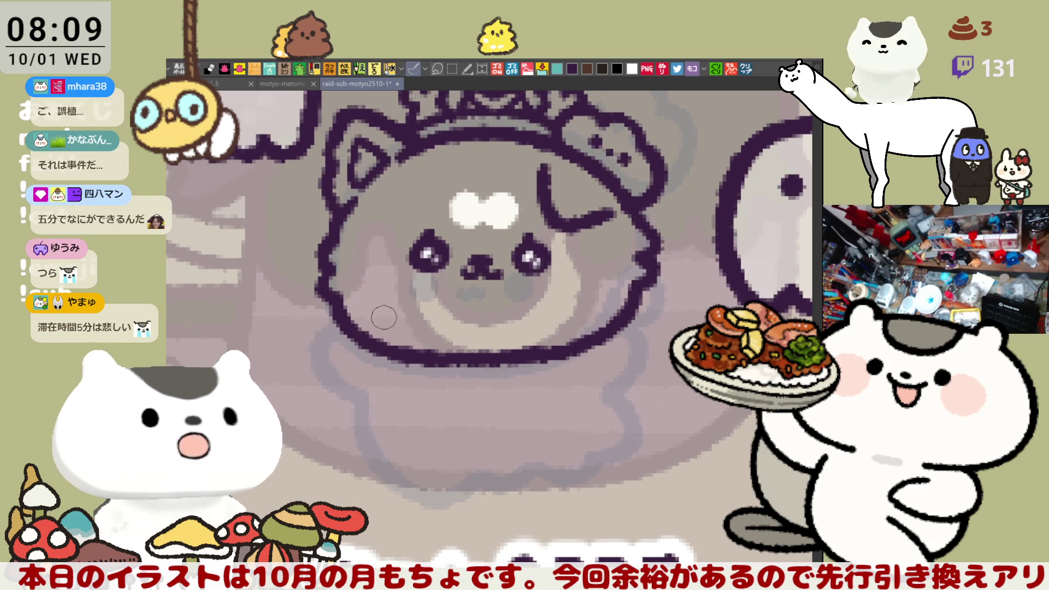
left_click_drag(330, 338, 365, 400)
key("ctrl+z")
left_click_drag(322, 322, 334, 404)
key("ctrl+z")
mouse_move(336, 314)
left_mouse_down()
mouse_move(348, 325)
mouse_move(344, 382)
mouse_move(377, 402)
left_mouse_up()
key("ctrl+z")
mouse_move(322, 328)
left_mouse_down()
mouse_move(358, 390)
mouse_move(377, 398)
mouse_move(328, 342)
mouse_move(352, 387)
mouse_move(375, 391)
left_mouse_up()
key("ctrl+z")
key("ctrl+z")
mouse_move(327, 321)
left_mouse_down()
mouse_move(340, 382)
mouse_move(371, 402)
mouse_move(323, 361)
mouse_move(365, 403)
left_mouse_up()
key("ctrl+z")
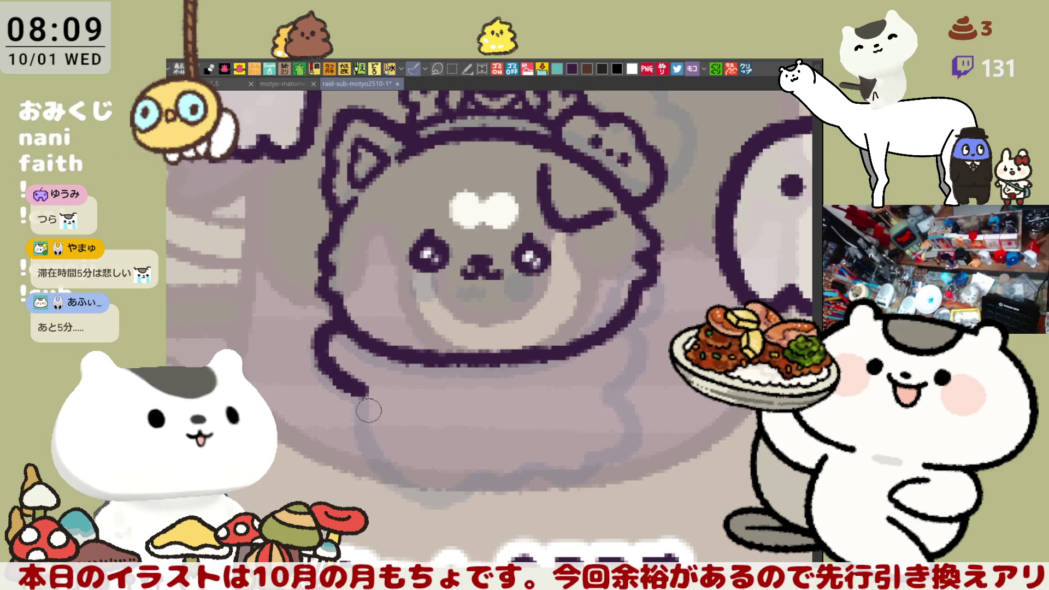
- Ink the right arm hanging from the right side of the head outline
left_click_drag(646, 326, 614, 388)
key("ctrl+z")
left_click_drag(647, 328, 612, 385)
key("ctrl+z")
mouse_move(648, 328)
left_mouse_down()
mouse_move(612, 389)
mouse_move(590, 392)
left_mouse_up()
mouse_move(628, 331)
left_mouse_down()
mouse_move(599, 268)
mouse_move(608, 309)
mouse_move(591, 328)
left_mouse_up()
key("ctrl+z")
key("ctrl+z")
mouse_move(622, 261)
left_mouse_down()
mouse_move(611, 303)
mouse_move(591, 327)
left_mouse_up()
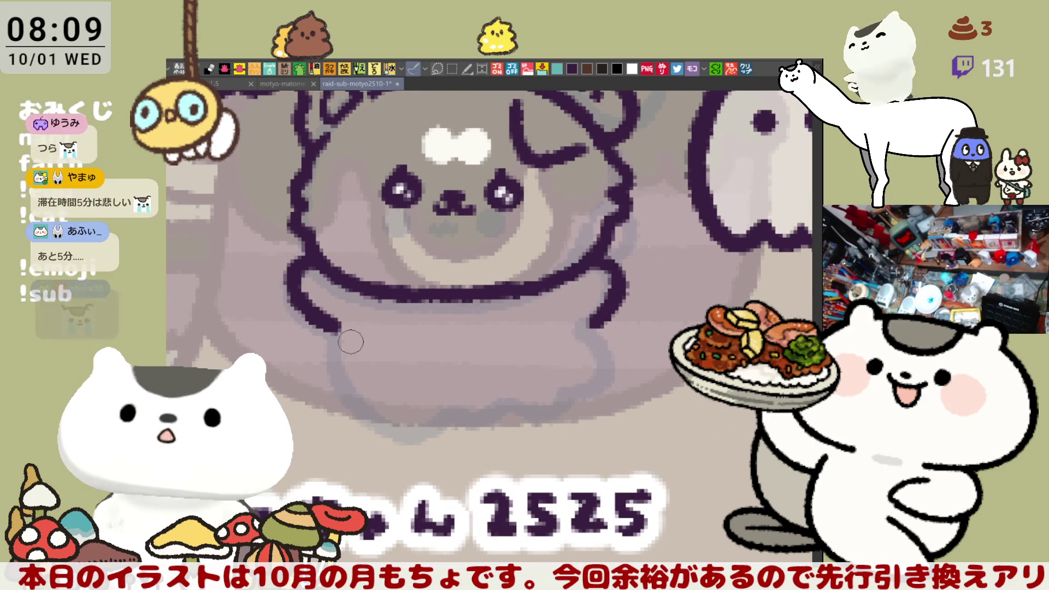
- Ink the ghostly body's lower-left side and wavy bottom outline curving up
mouse_move(335, 338)
left_mouse_down()
mouse_move(358, 416)
mouse_move(404, 421)
left_mouse_up()
key("ctrl+z")
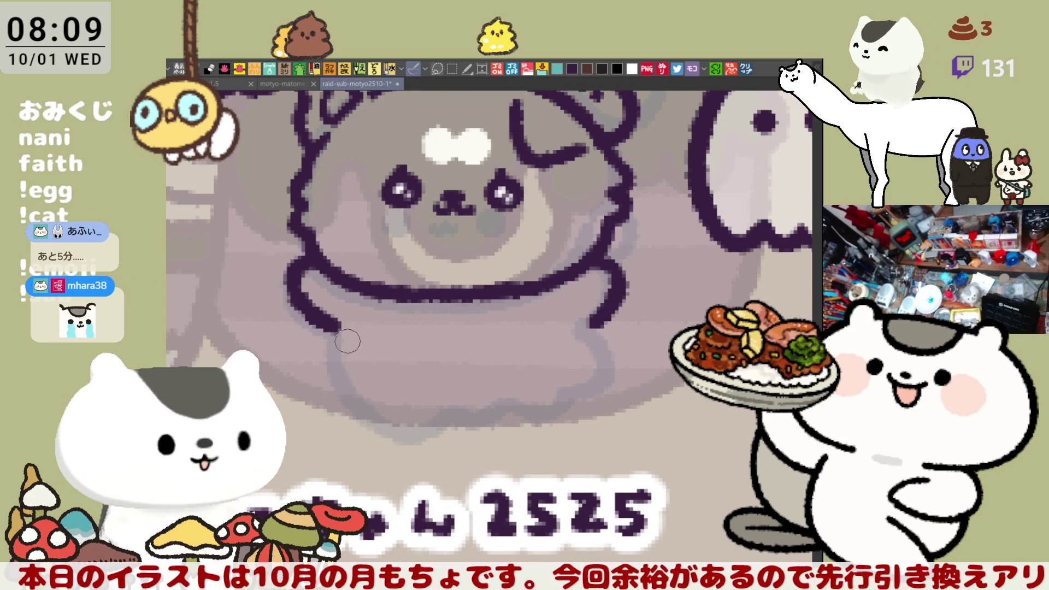
mouse_move(331, 331)
left_mouse_down()
mouse_move(407, 425)
mouse_move(437, 404)
left_mouse_up()
key("ctrl+z")
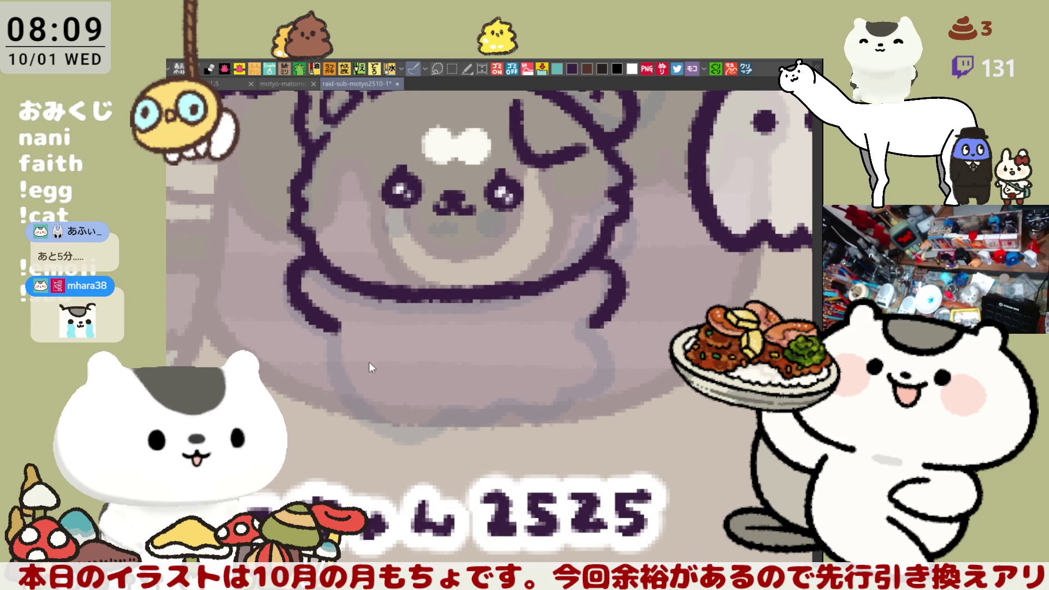
mouse_move(334, 320)
left_mouse_down()
mouse_move(437, 418)
mouse_move(557, 395)
left_mouse_up()
key("ctrl+z")
mouse_move(415, 417)
left_mouse_down()
mouse_move(481, 416)
mouse_move(604, 385)
left_mouse_up()
- Attempt the right side of the ghostly body outline, undoing each try
left_click_drag(601, 325, 604, 385)
key("ctrl+z")
mouse_move(601, 320)
left_mouse_down()
mouse_move(626, 371)
mouse_move(598, 394)
mouse_move(615, 336)
mouse_move(599, 384)
left_mouse_up()
key("ctrl+z")
key("ctrl+z")
mouse_move(598, 315)
left_mouse_down()
mouse_move(625, 361)
mouse_move(598, 391)
left_mouse_up()
key("ctrl+z")
mouse_move(598, 317)
left_mouse_down()
mouse_move(623, 355)
mouse_move(598, 390)
mouse_move(620, 359)
mouse_move(590, 375)
left_mouse_up()
key("ctrl+z")
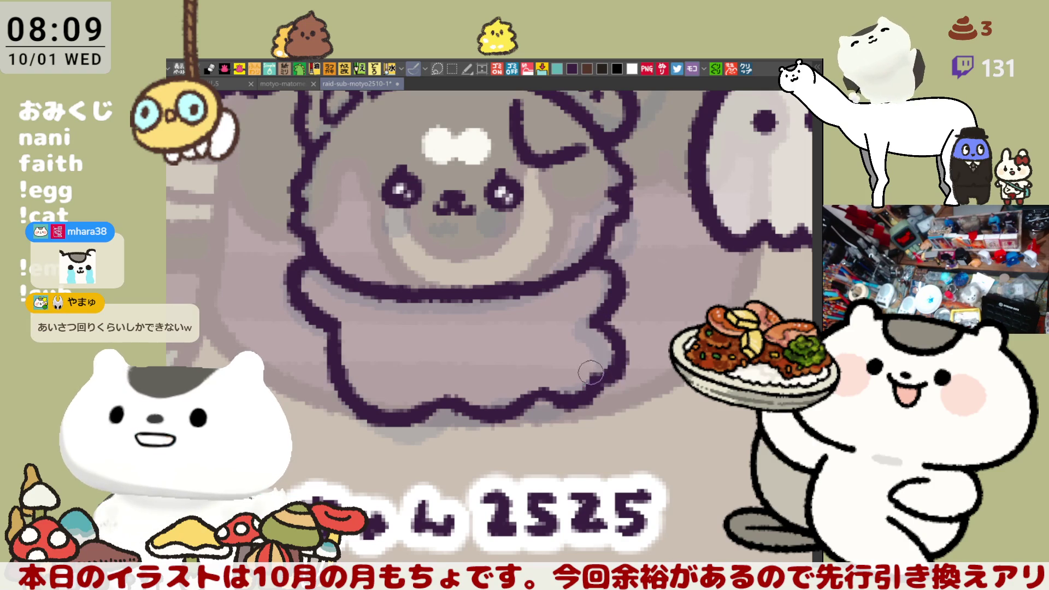
scroll(608, 320, "up", 3)
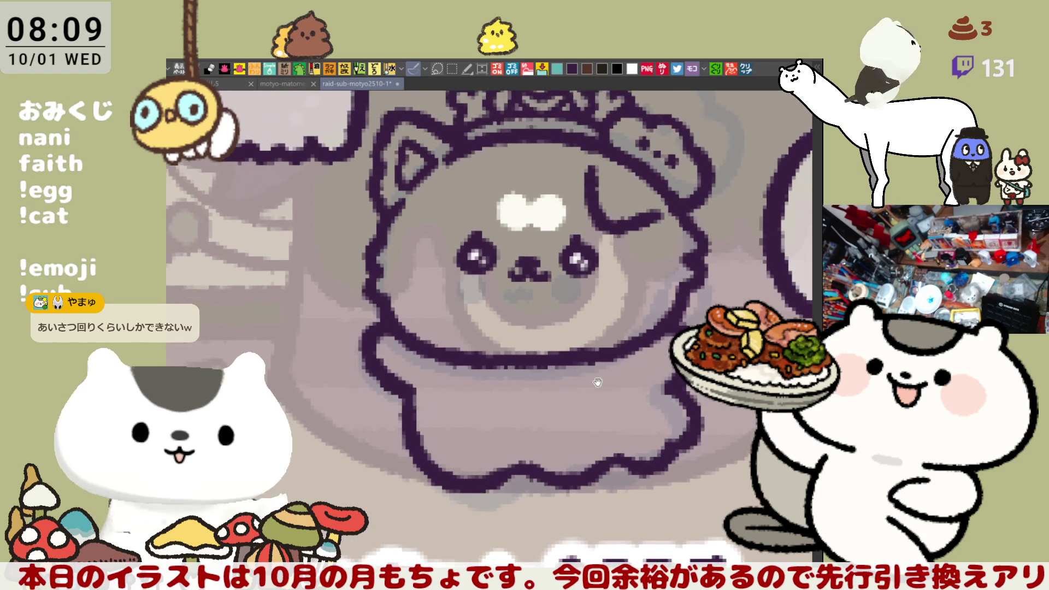
scroll(577, 383, "left", 3)
- Paint and enlarge a small nose between the eyes, then undo it
key("ctrl+z")
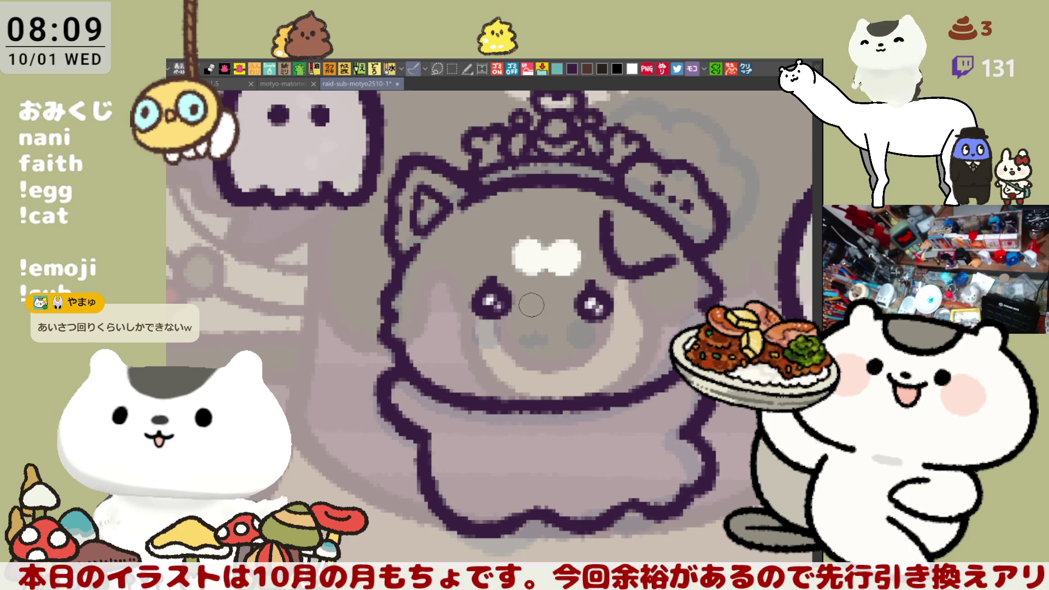
left_click_drag(544, 307, 538, 308)
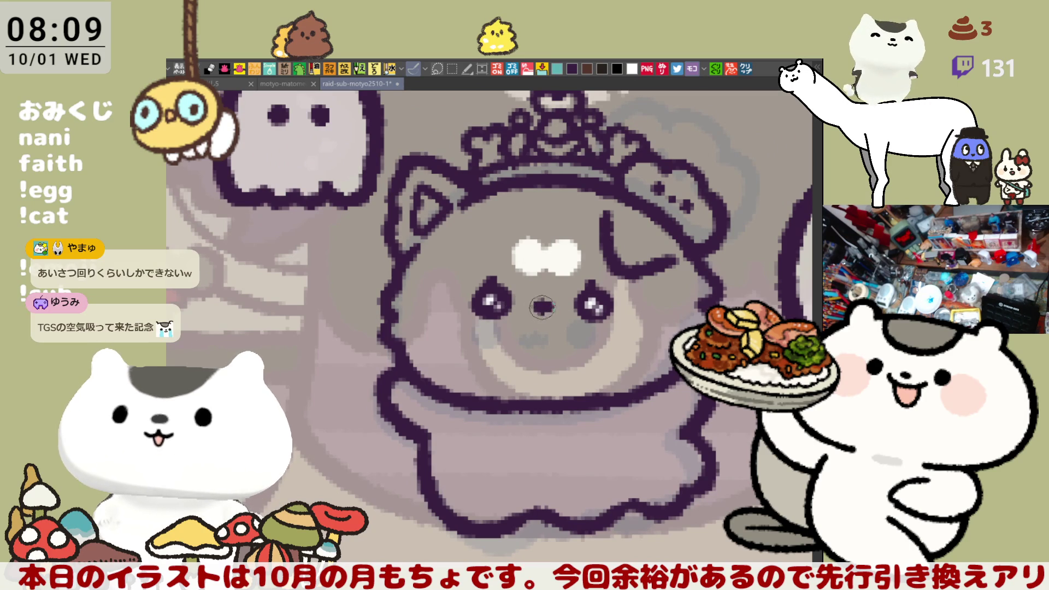
left_click_drag(541, 312, 552, 316)
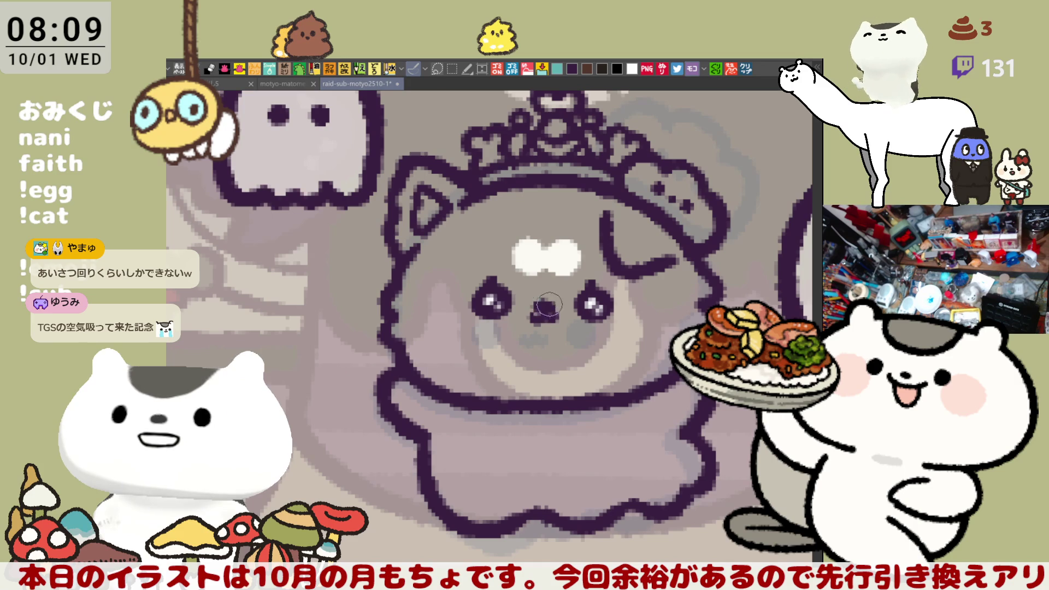
left_click_drag(563, 267, 533, 335)
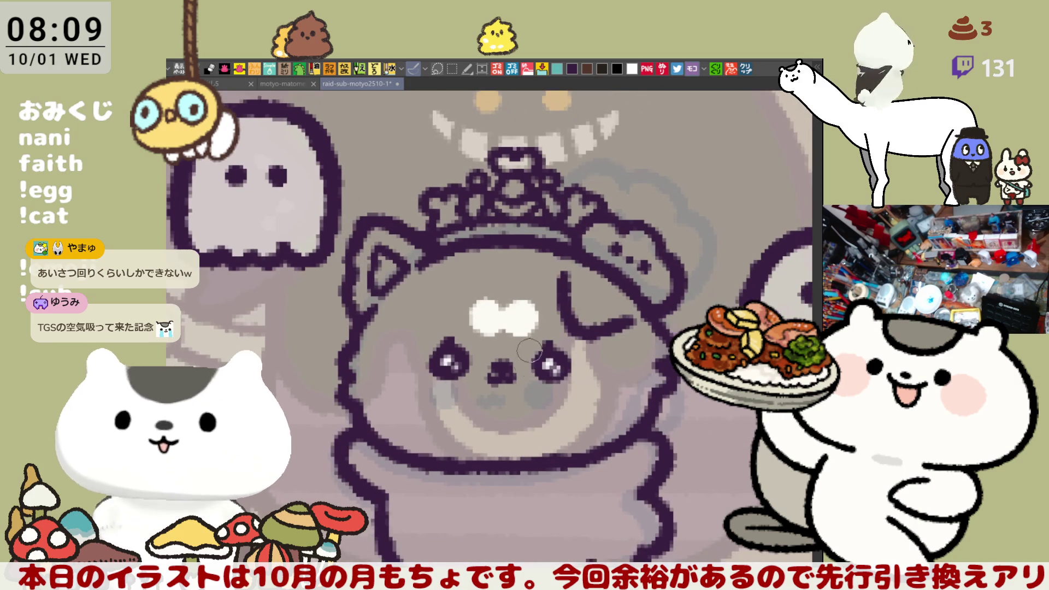
key("ctrl+z")
- Repaint the nose, cover it with face colour, then paint a filled dark triangle
left_click_drag(502, 368, 493, 373)
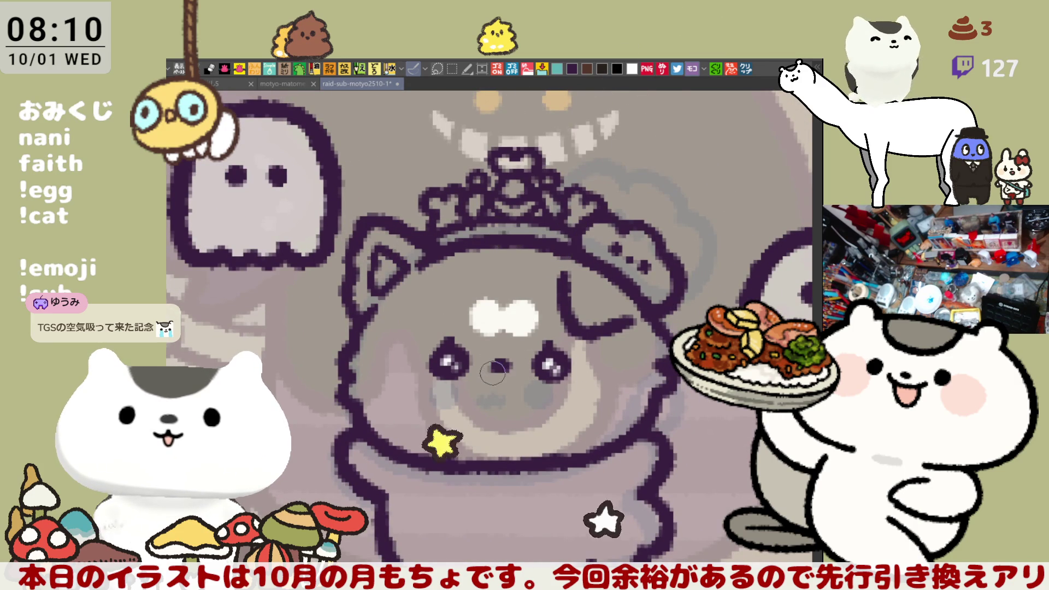
left_click_drag(500, 377, 500, 371)
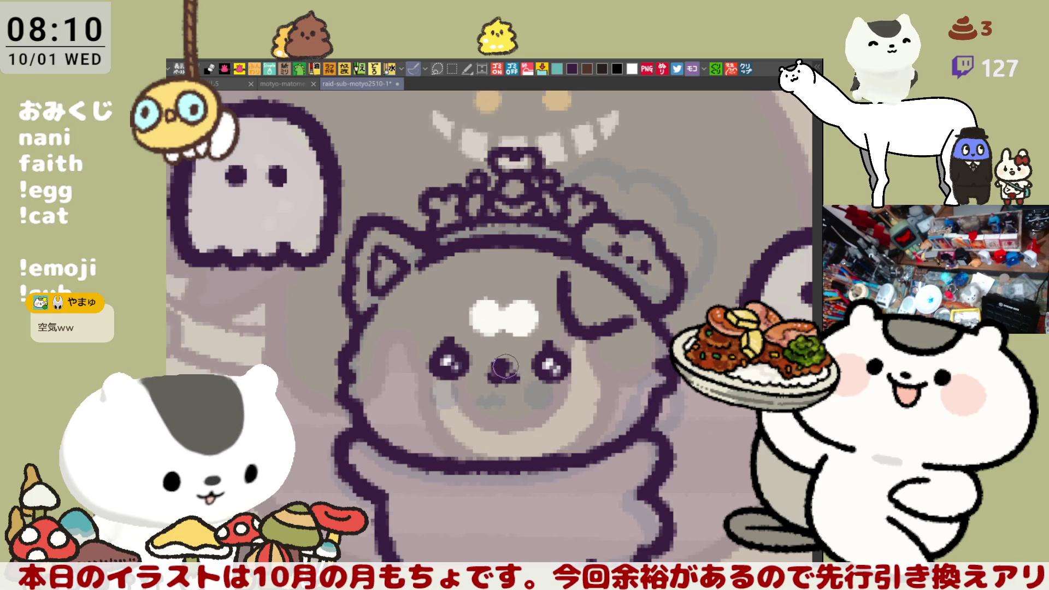
mouse_move(501, 365)
left_mouse_down()
mouse_move(514, 385)
mouse_move(504, 368)
left_mouse_up()
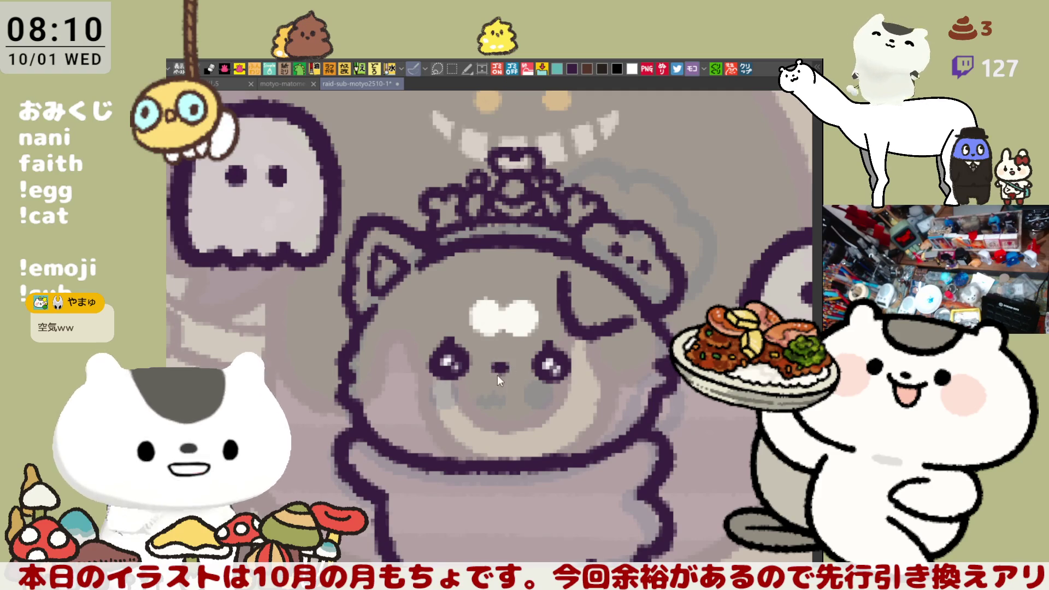
left_click_drag(488, 372, 508, 371)
scroll(571, 386, "down", 5)
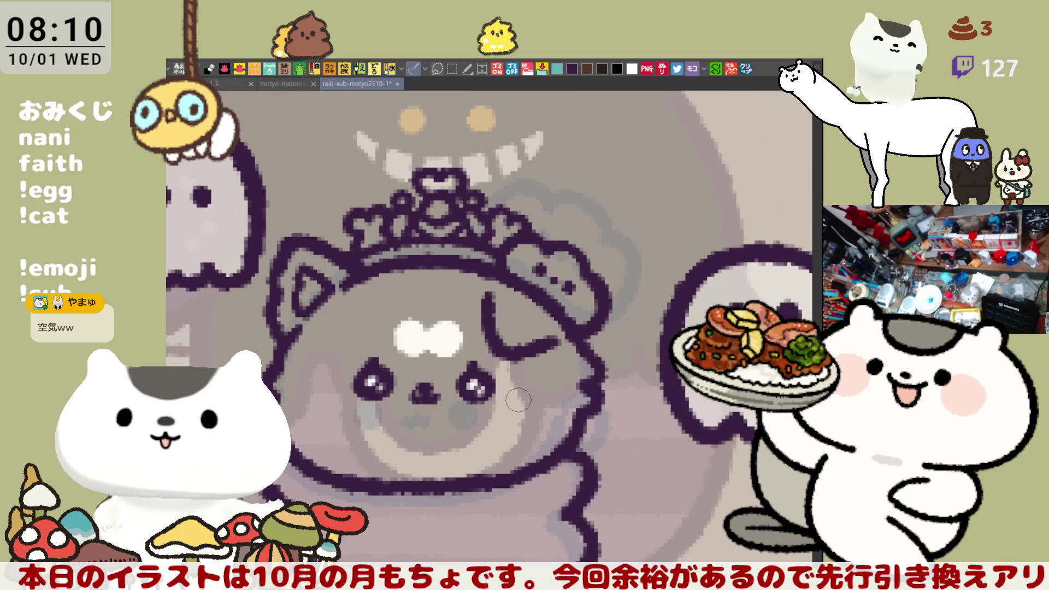
- Zoom out and back in, then erase the dog's lower-body and lower-left outline
scroll(526, 388, "down", 1)
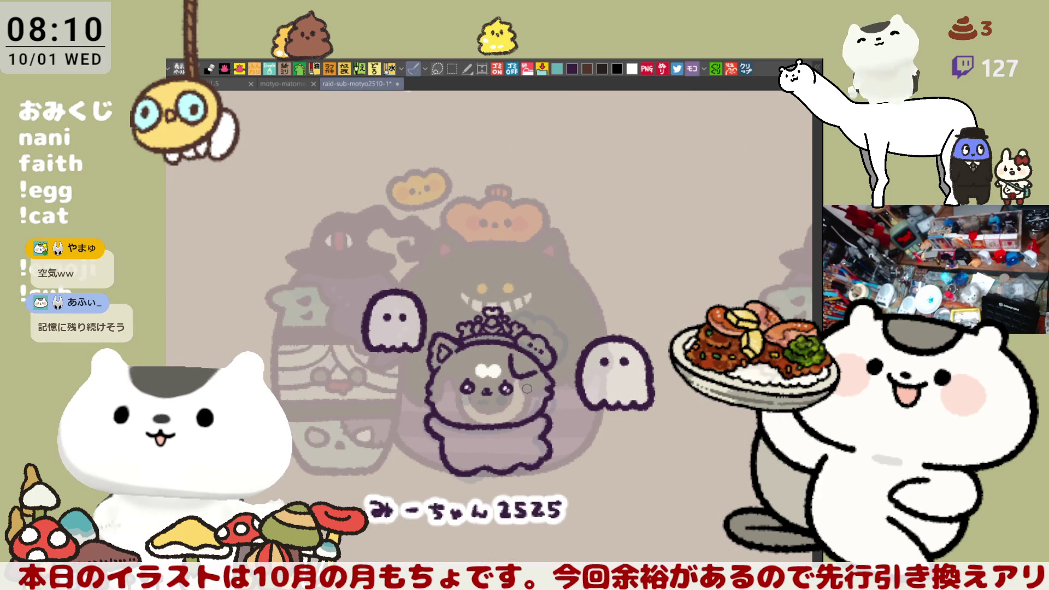
scroll(527, 389, "down", 1)
mouse_move(527, 388)
left_mouse_down()
mouse_move(590, 371)
mouse_move(495, 413)
mouse_move(471, 413)
left_mouse_up()
scroll(520, 388, "up", 3)
mouse_move(470, 330)
left_mouse_down()
mouse_move(529, 445)
mouse_move(699, 405)
left_mouse_up()
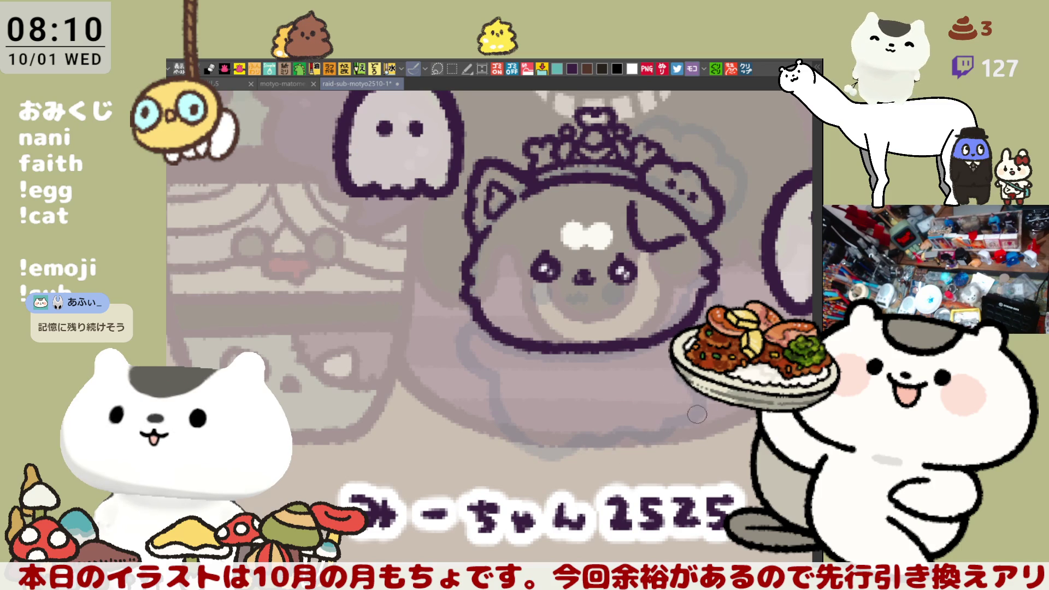
mouse_move(519, 347)
left_mouse_down()
mouse_move(493, 326)
mouse_move(523, 334)
left_mouse_up()
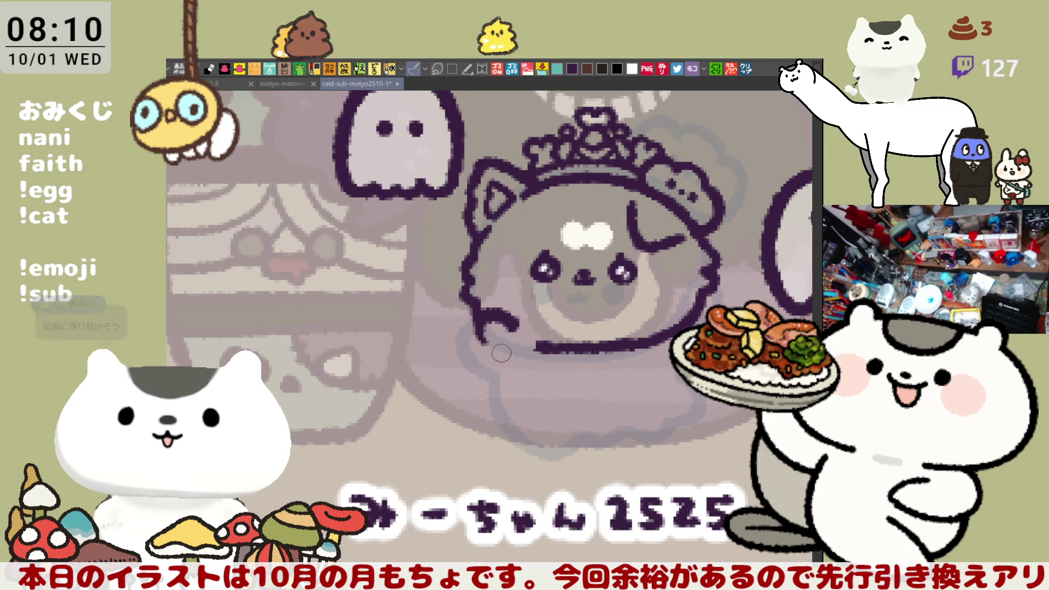
- Redraw the lower-left outline as a smoother curve with short arm strokes
left_click_drag(476, 339, 501, 330)
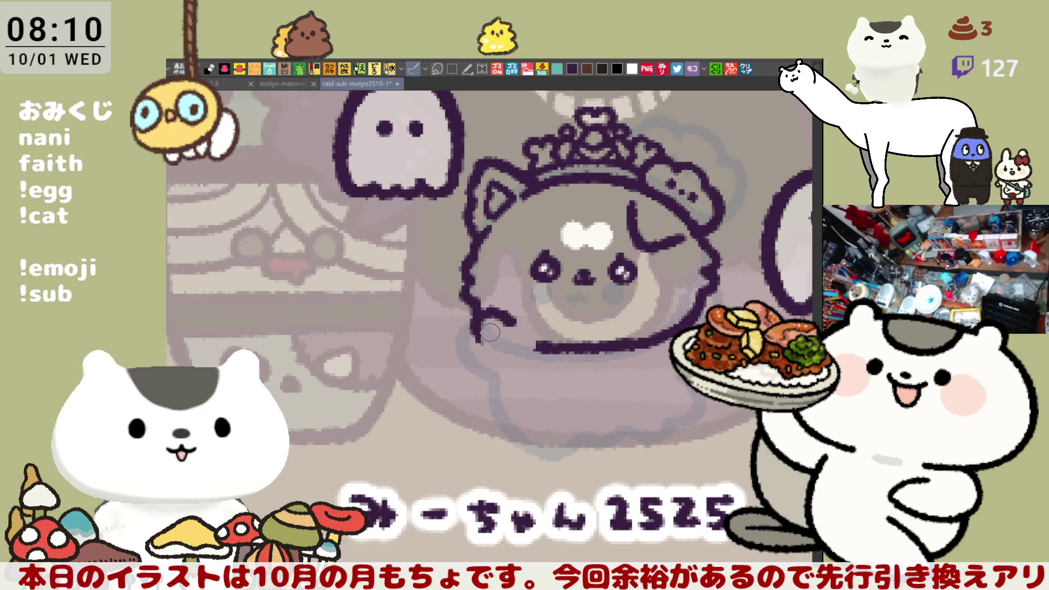
left_click_drag(478, 343, 500, 360)
left_click_drag(499, 317, 548, 345)
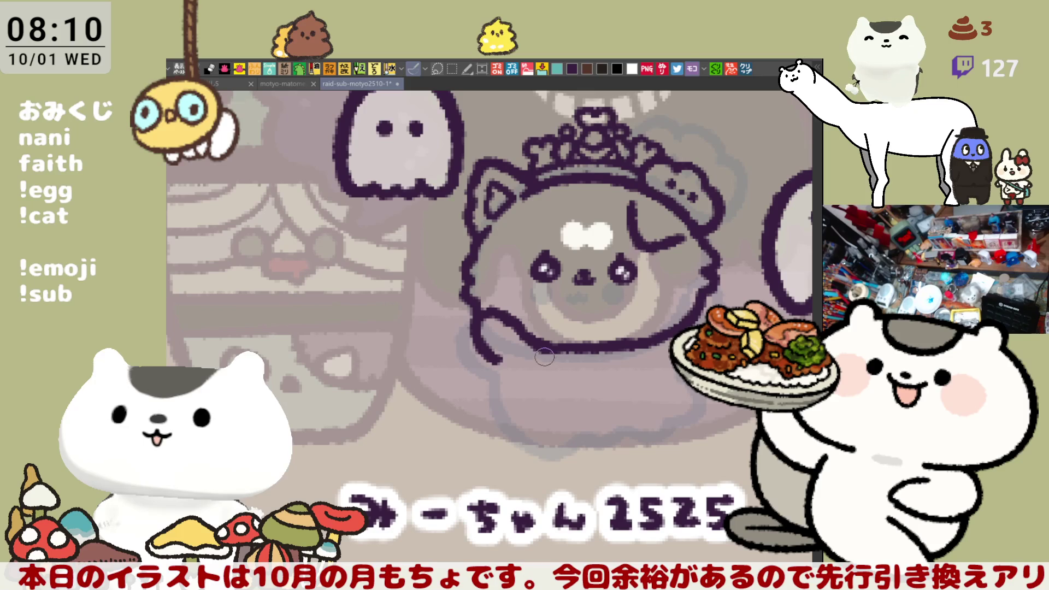
key("ctrl+z")
key("ctrl+z")
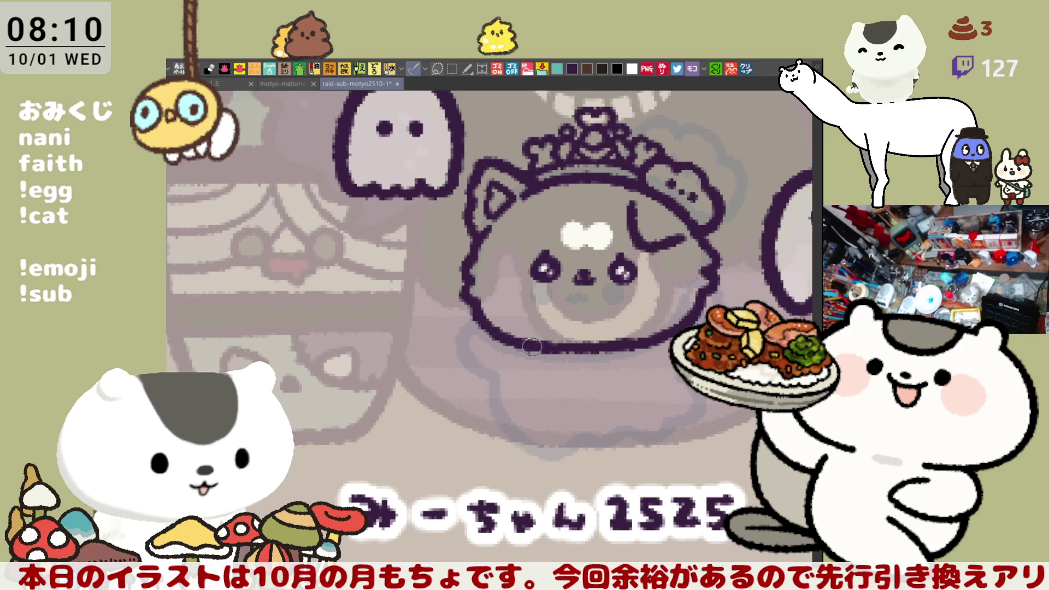
mouse_move(462, 314)
left_mouse_down()
mouse_move(464, 355)
mouse_move(490, 360)
left_mouse_up()
key("ctrl+z")
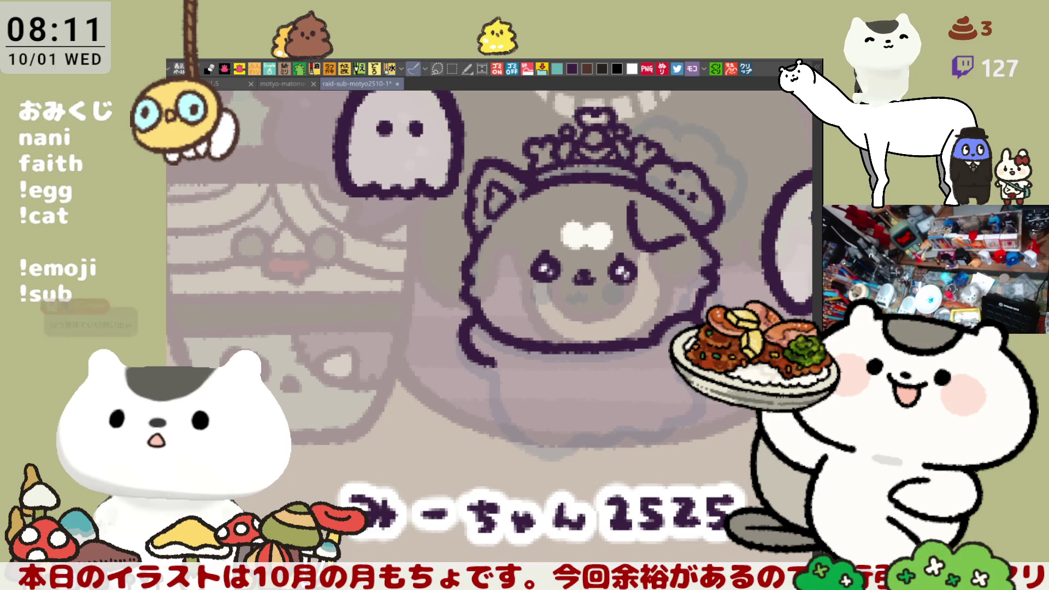
mouse_move(524, 298)
left_mouse_down()
mouse_move(484, 279)
mouse_move(501, 287)
mouse_move(513, 386)
left_mouse_up()
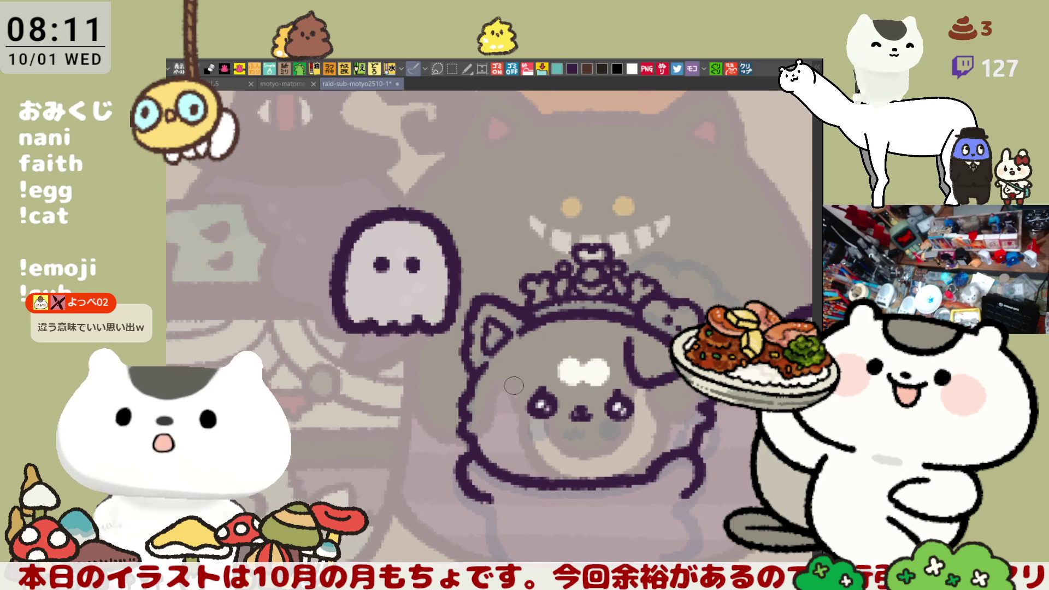
- Zoom and pan across the emote sheet to show the crowned dog and its label
scroll(513, 386, "down", 8)
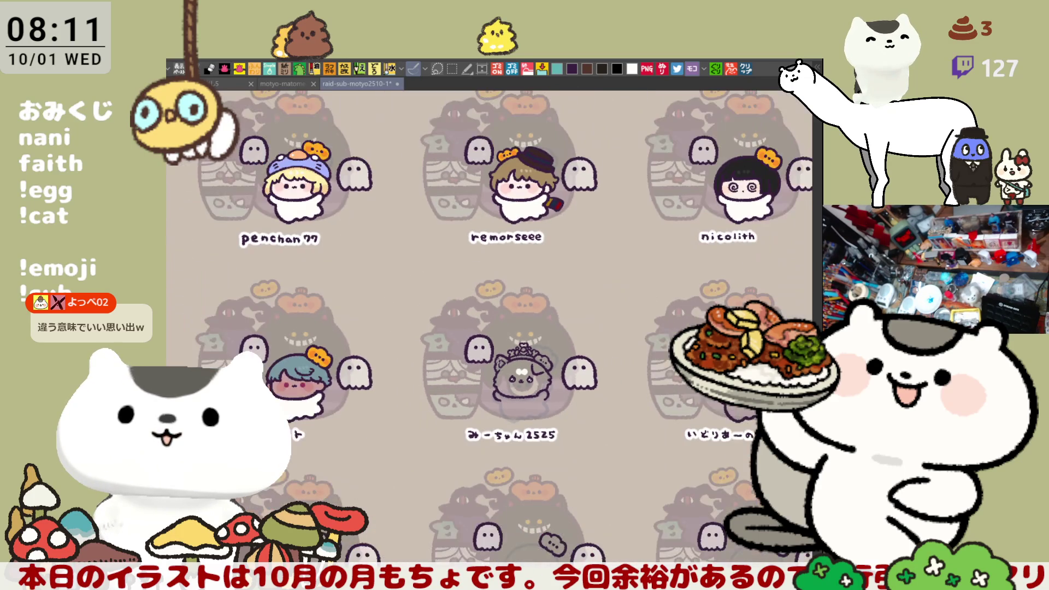
mouse_move(501, 341)
left_mouse_down()
mouse_move(525, 382)
mouse_move(498, 331)
left_mouse_up()
scroll(509, 303, "up", 5)
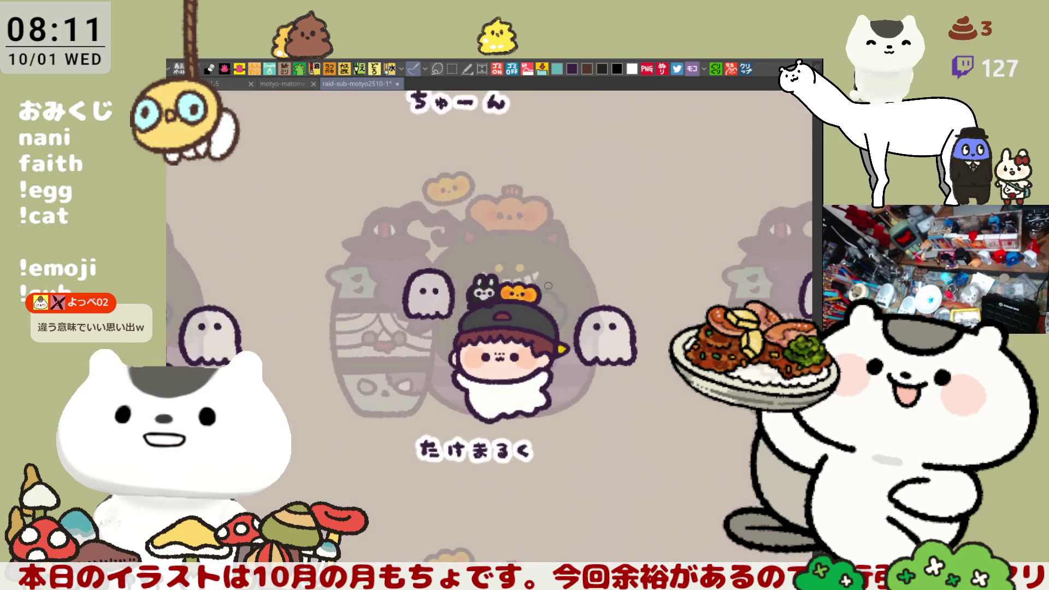
scroll(500, 469, "up", 4)
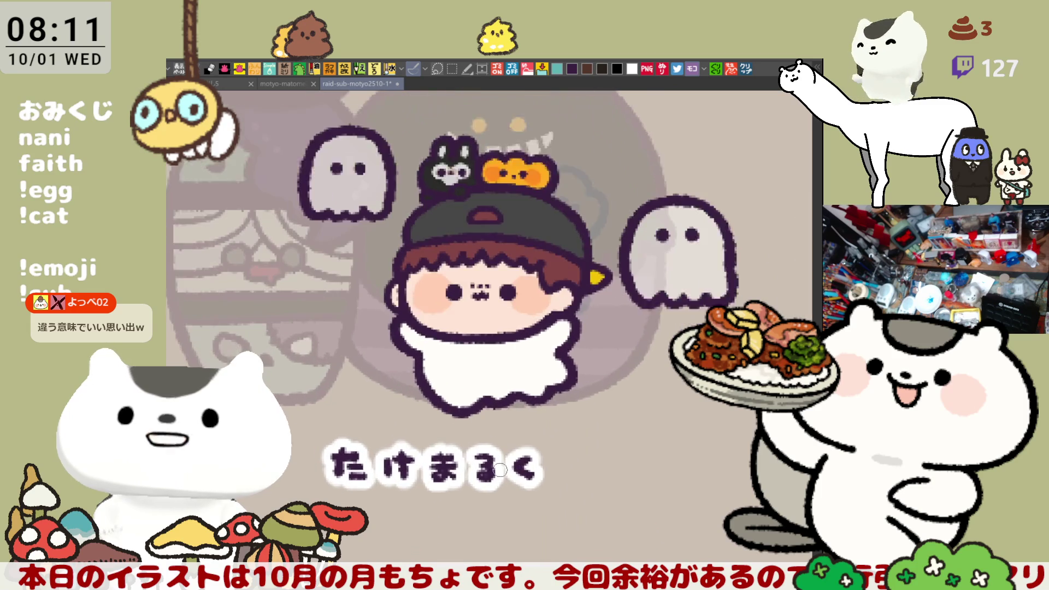
scroll(500, 469, "up", 1)
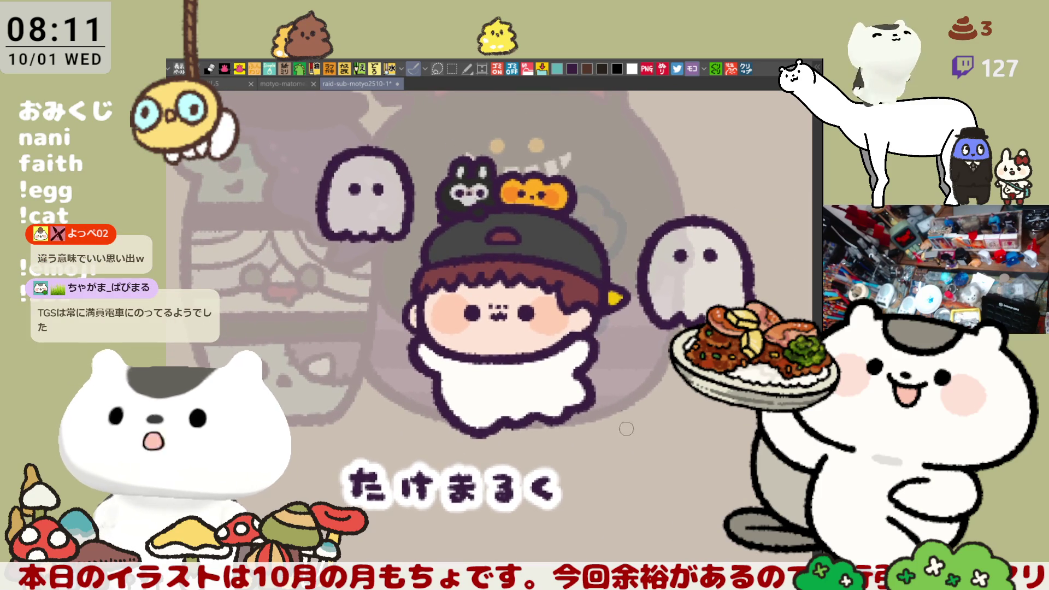
scroll(636, 490, "down", 5)
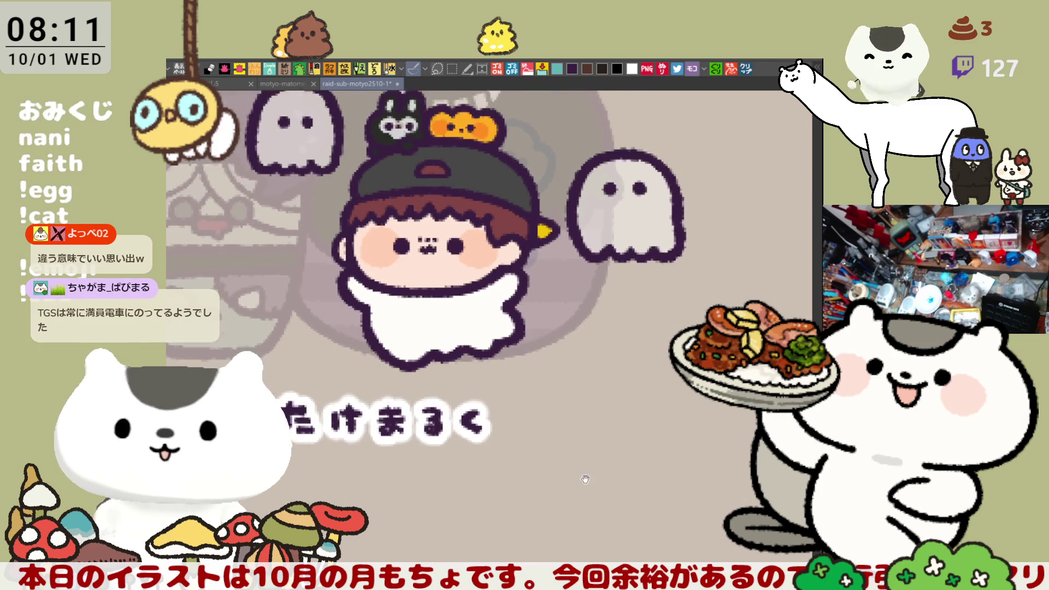
scroll(630, 514, "down", 10)
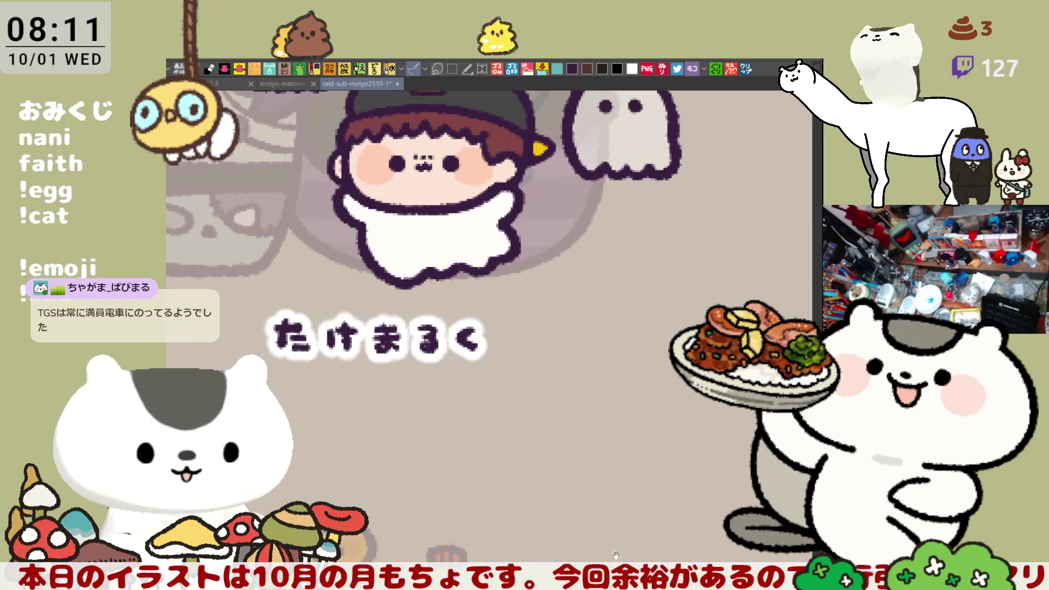
scroll(503, 398, "down", 8)
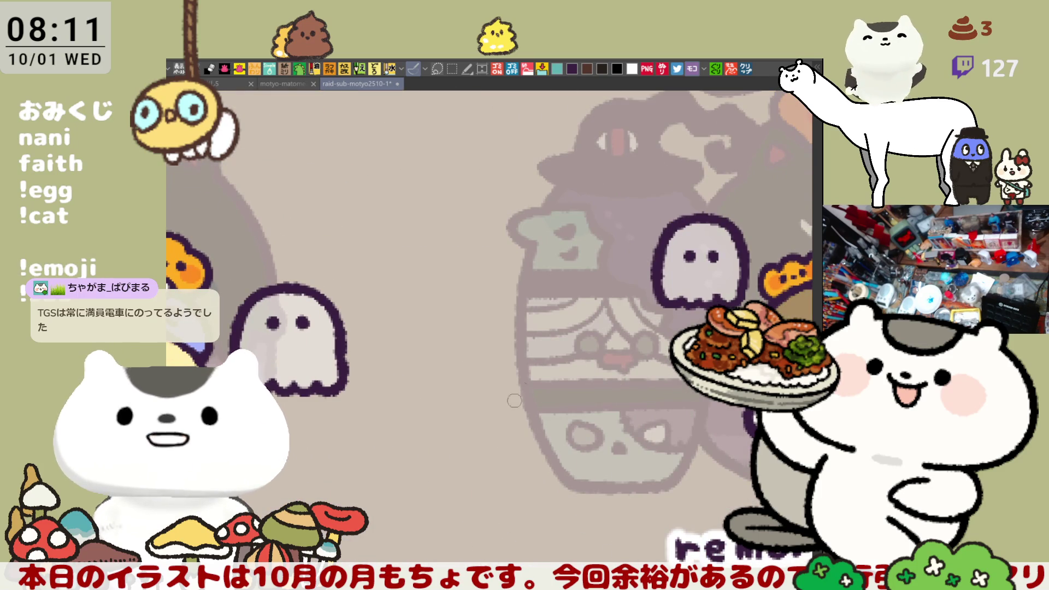
scroll(521, 389, "down", 10)
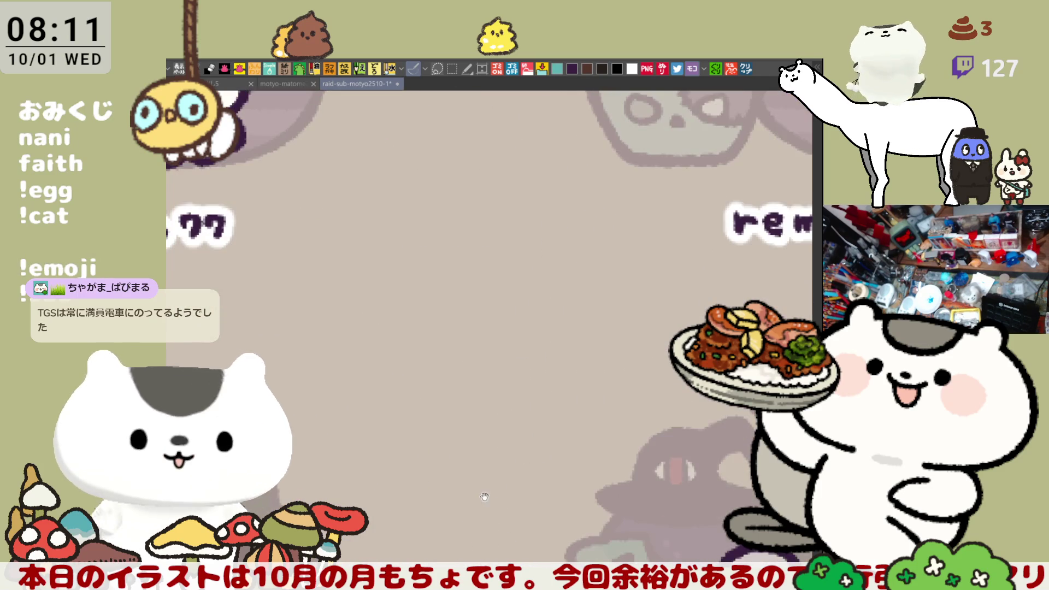
scroll(484, 491, "down", 10)
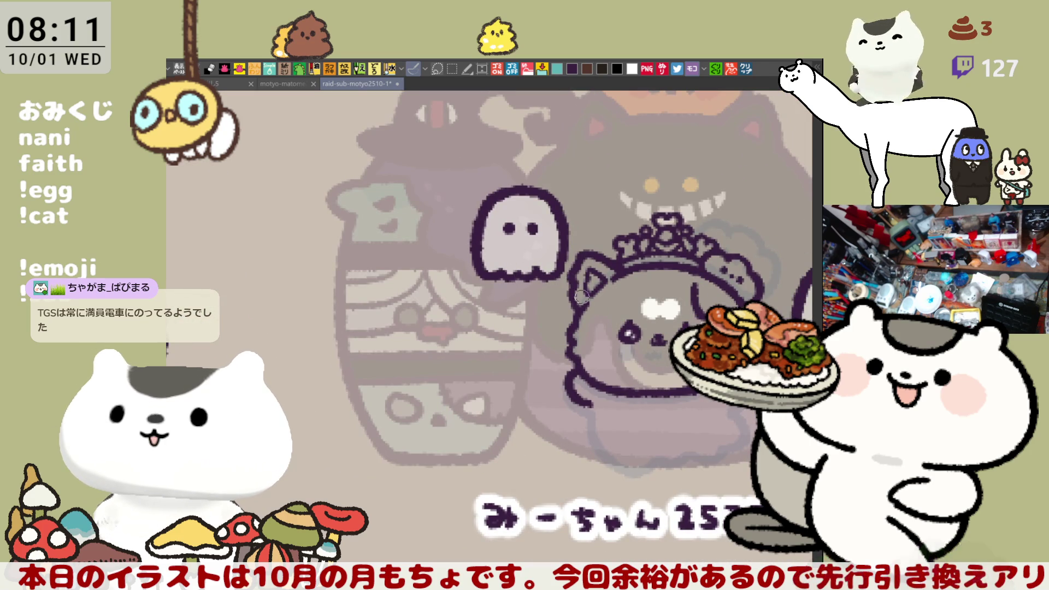
- Pan to the crowned dog and draft the left side of its ghostly lower body, redoing strokes
left_click_drag(608, 400, 531, 362)
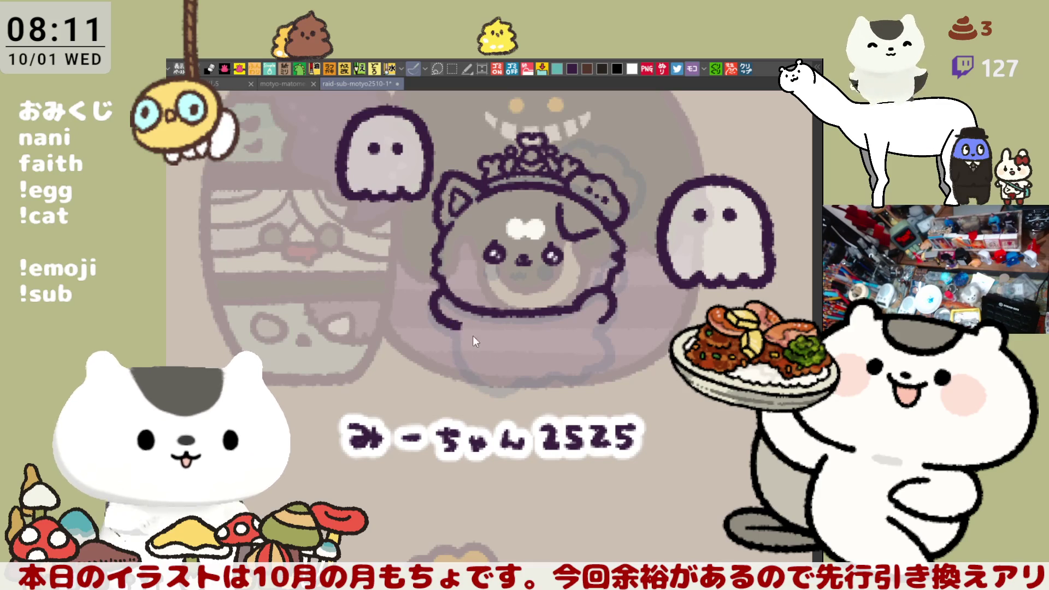
mouse_move(455, 324)
left_mouse_down()
mouse_move(518, 383)
mouse_move(544, 377)
left_mouse_up()
key("ctrl+z")
mouse_move(454, 328)
left_mouse_down()
mouse_move(497, 377)
mouse_move(538, 376)
left_mouse_up()
key("ctrl+z")
mouse_move(455, 341)
left_mouse_down()
mouse_move(489, 383)
mouse_move(516, 375)
left_mouse_up()
key("ctrl+z")
mouse_move(455, 341)
left_mouse_down()
mouse_move(491, 383)
mouse_move(538, 376)
left_mouse_up()
key("ctrl+z")
left_click_drag(455, 342, 500, 385)
key("ctrl+z")
left_click_drag(455, 341, 494, 378)
key("ctrl+z")
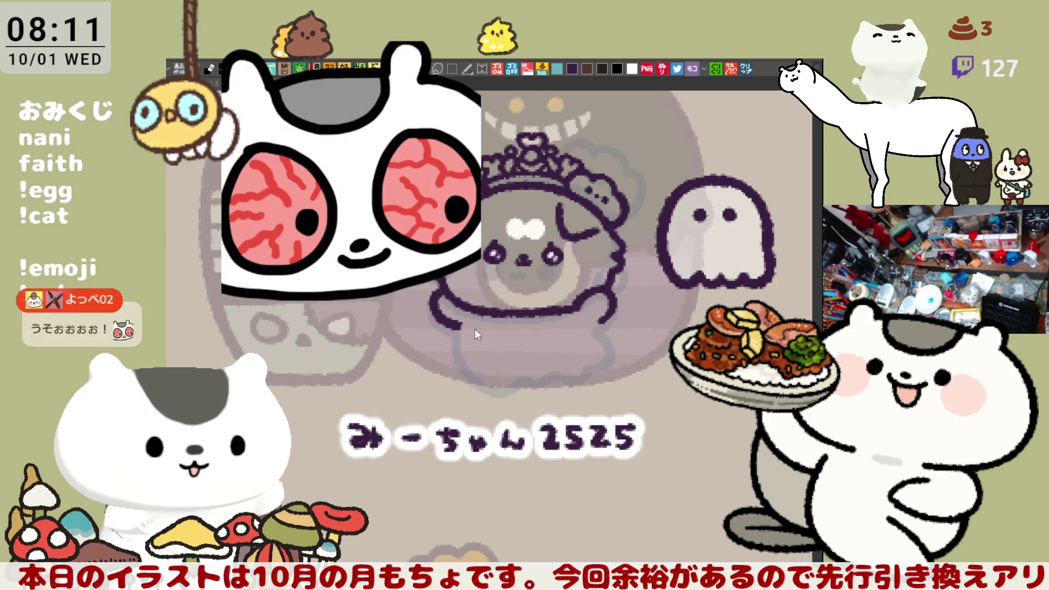
left_click_drag(457, 322, 480, 368)
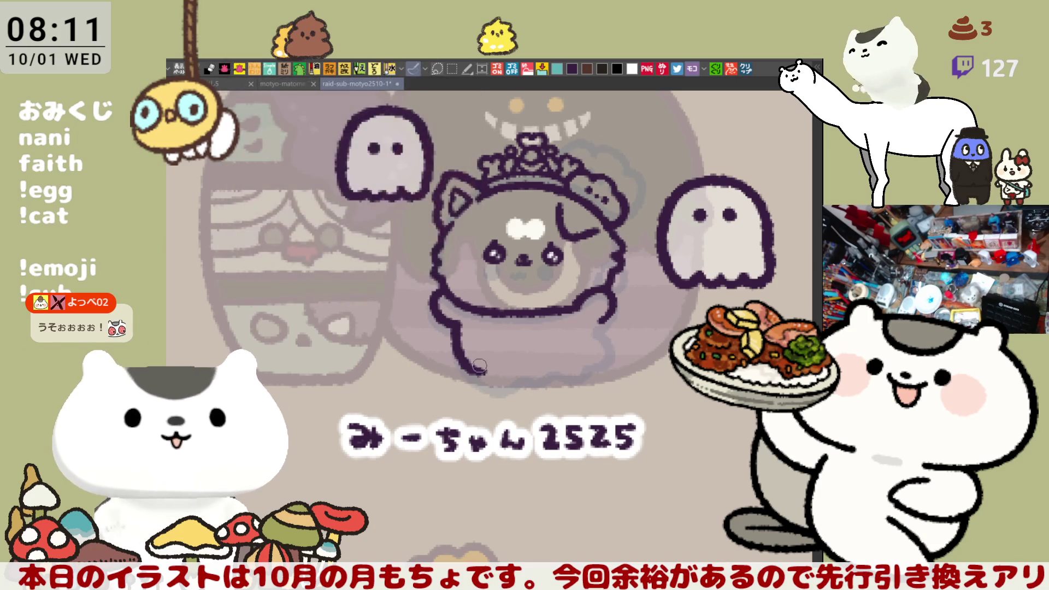
key("ctrl+z")
mouse_move(457, 324)
left_mouse_down()
mouse_move(461, 366)
mouse_move(481, 350)
mouse_move(506, 374)
left_mouse_up()
key("ctrl+z")
- Settle the curved lower body outline and ink its right edge to close the wavy shape
key("ctrl+z")
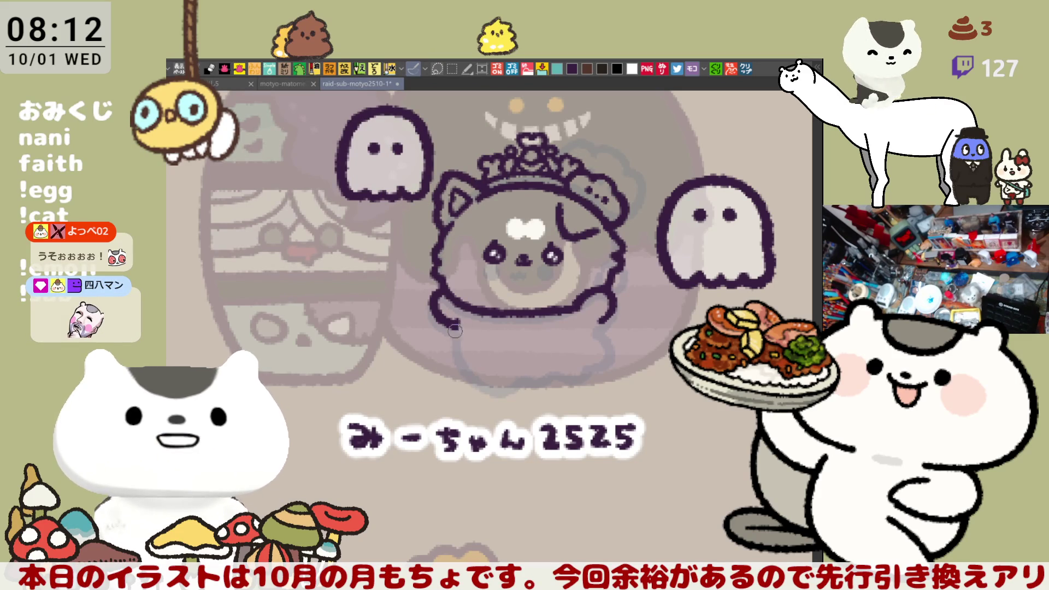
left_click_drag(455, 325, 508, 371)
key("ctrl+z")
left_click_drag(455, 323, 503, 375)
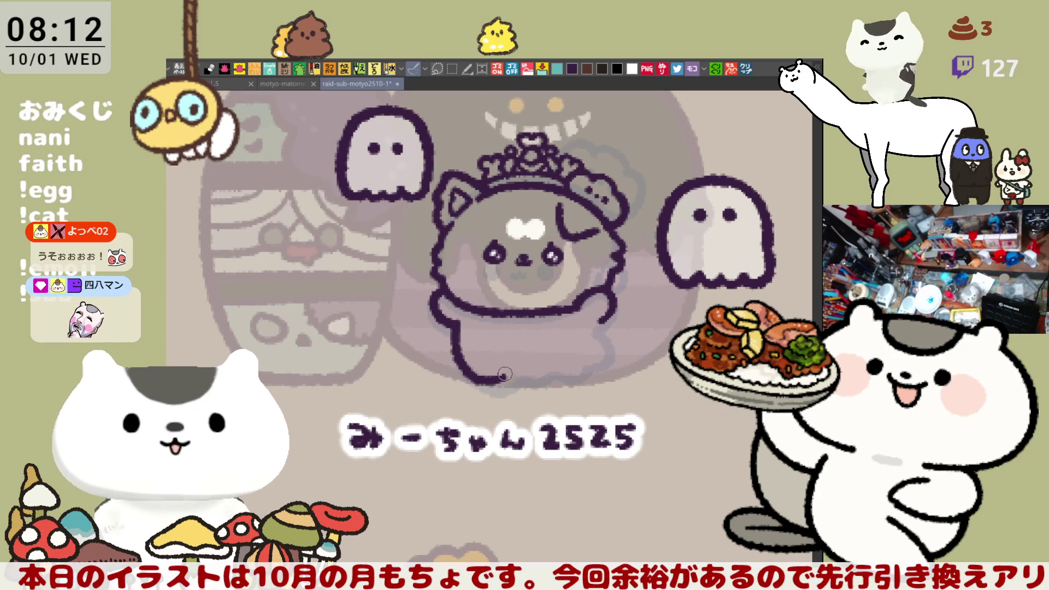
key("ctrl+z")
left_click_drag(455, 324, 503, 372)
key("ctrl+z")
mouse_move(455, 322)
left_mouse_down()
mouse_move(464, 372)
mouse_move(508, 370)
left_mouse_up()
key("ctrl+z")
key("ctrl+z")
mouse_move(455, 322)
left_mouse_down()
mouse_move(462, 350)
mouse_move(497, 379)
left_mouse_up()
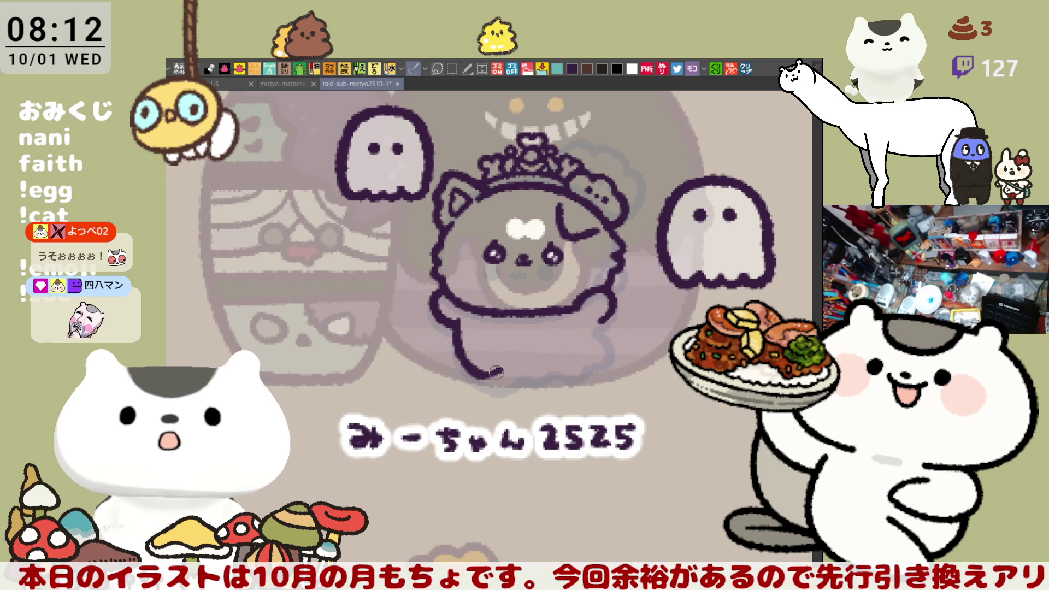
key("ctrl+z")
left_click_drag(455, 323, 484, 367)
key("ctrl+z")
mouse_move(455, 322)
left_mouse_down()
mouse_move(459, 341)
mouse_move(497, 378)
left_mouse_up()
key("ctrl+z")
mouse_move(455, 323)
left_mouse_down()
mouse_move(477, 374)
mouse_move(569, 369)
left_mouse_up()
key("ctrl+z")
key("ctrl+z")
key("ctrl+z")
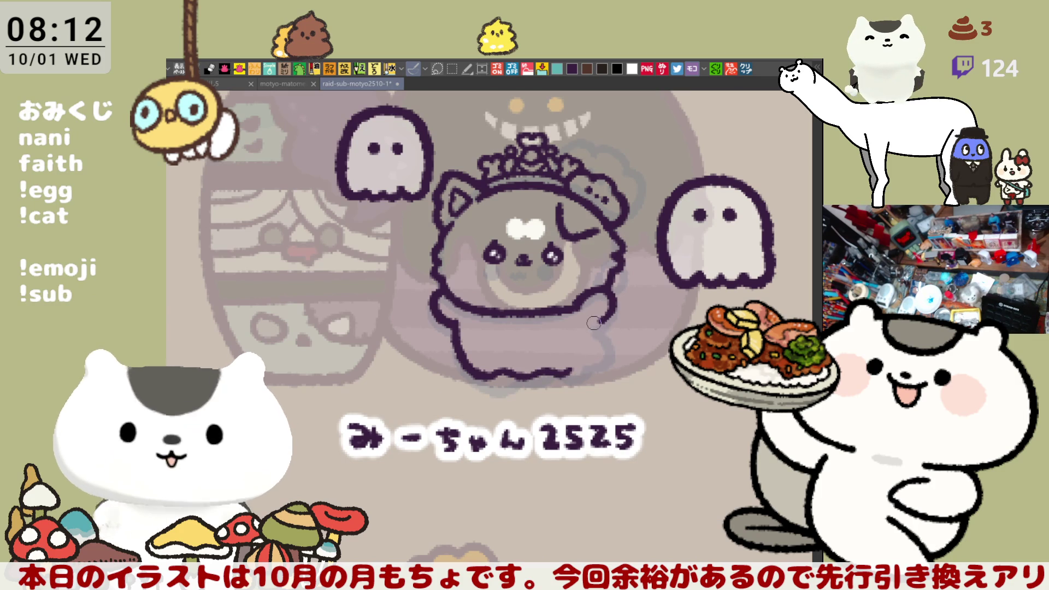
mouse_move(591, 323)
left_mouse_down()
mouse_move(613, 350)
mouse_move(601, 365)
left_mouse_up()
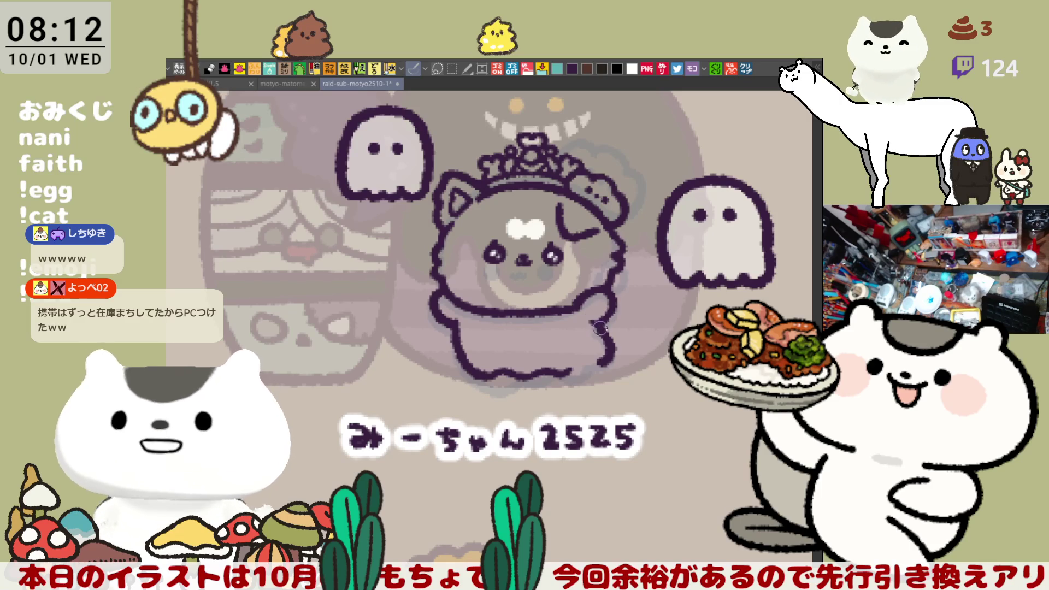
- Redraw the lower-left body curve on the mirrored canvas, then unflip and recentre on the dog
key("h")
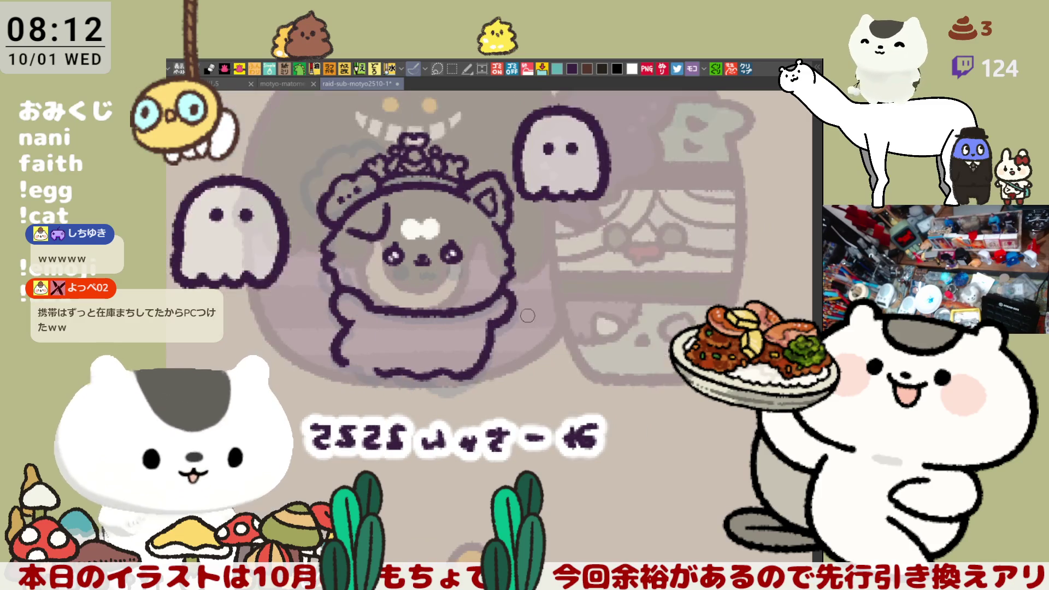
scroll(546, 328, "left", 3)
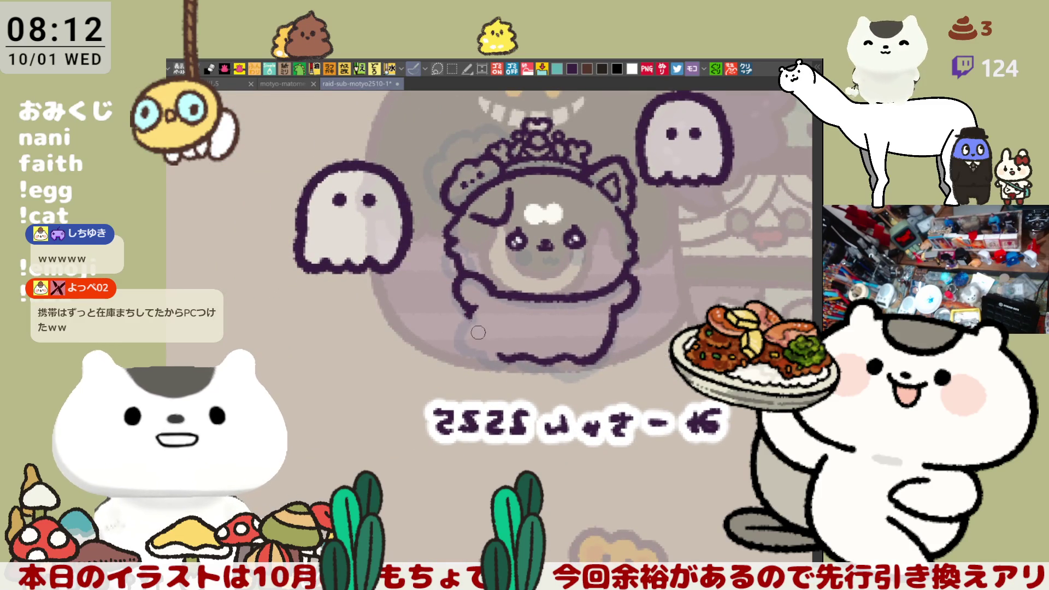
mouse_move(466, 304)
left_mouse_down()
mouse_move(460, 329)
mouse_move(470, 347)
left_mouse_up()
key("ctrl+z")
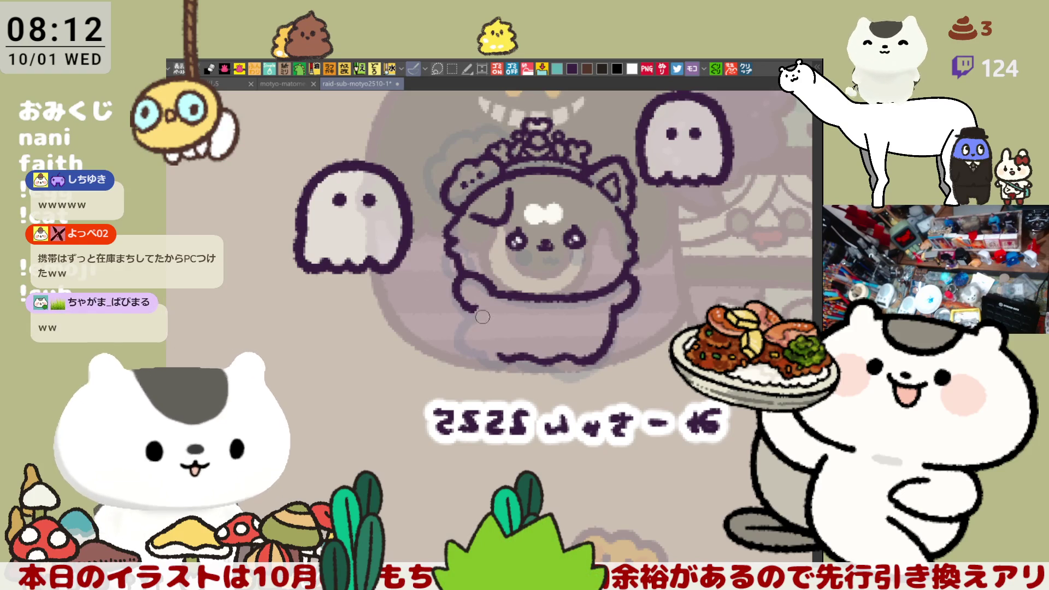
left_click_drag(465, 306, 478, 351)
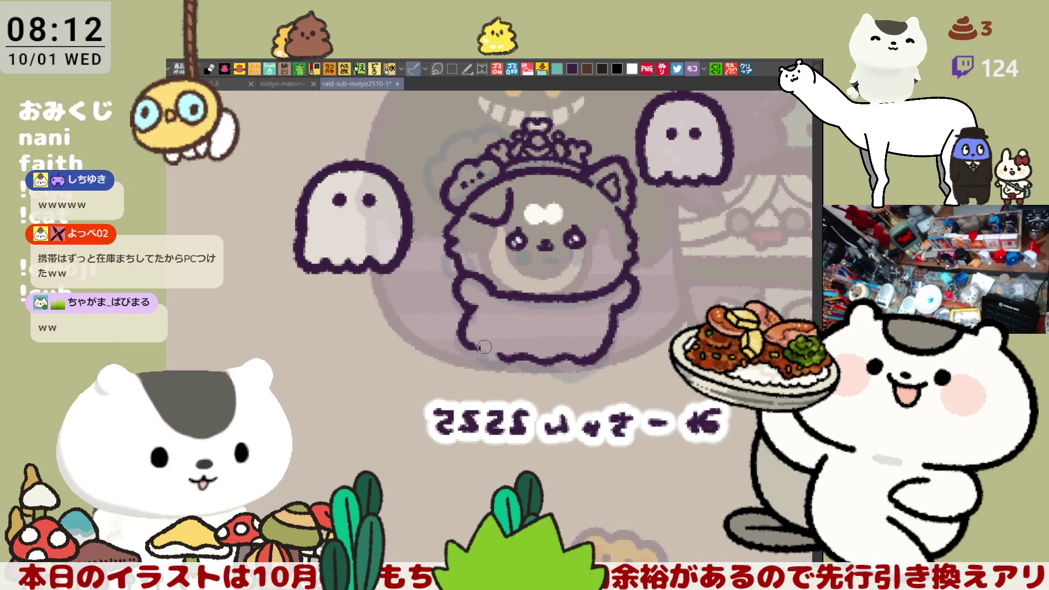
left_click_drag(467, 340, 494, 350)
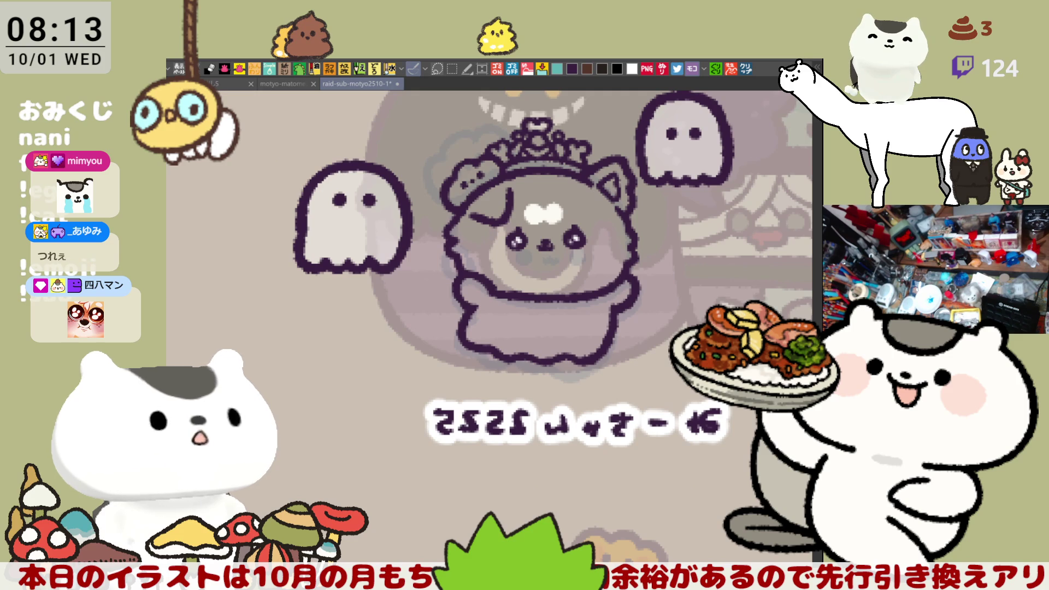
key("h")
left_click_drag(490, 353, 539, 363)
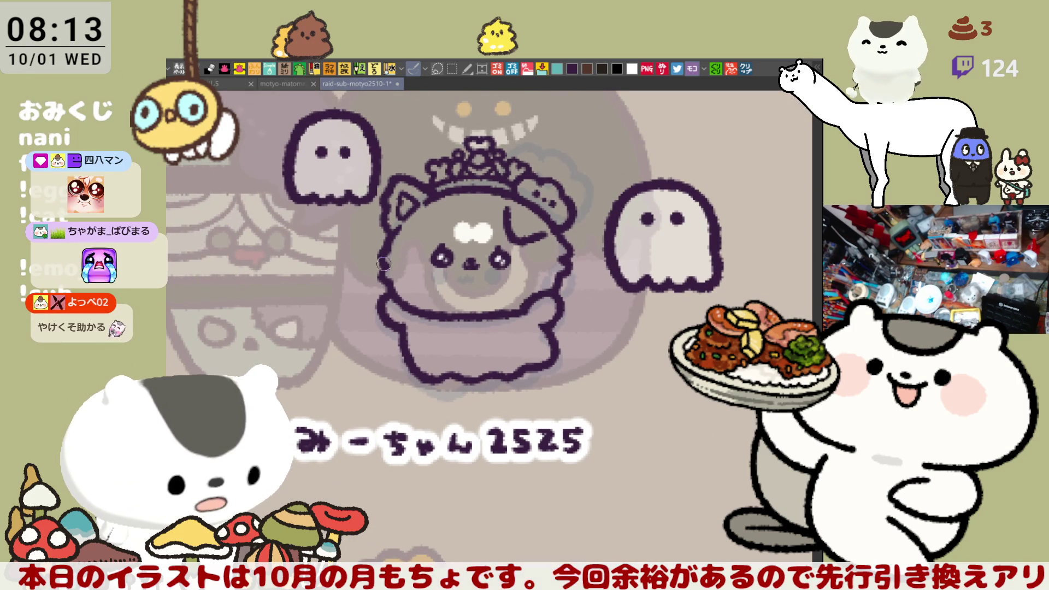
- Briefly select then deselect the face area, and ink a small paw on the dog's arm
mouse_move(437, 331)
left_mouse_down()
mouse_move(388, 303)
mouse_move(440, 331)
mouse_move(524, 298)
mouse_move(645, 342)
left_mouse_up()
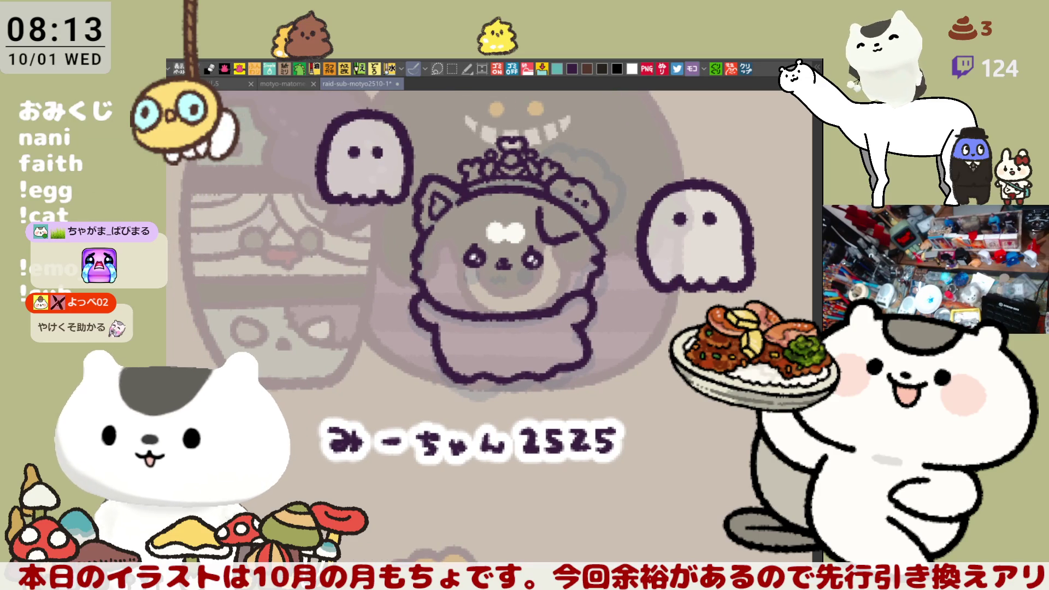
mouse_move(481, 293)
left_mouse_down()
mouse_move(453, 240)
mouse_move(517, 208)
mouse_move(547, 240)
mouse_move(499, 275)
mouse_move(453, 271)
left_mouse_up()
mouse_move(533, 275)
left_mouse_down()
mouse_move(554, 246)
mouse_move(513, 213)
mouse_move(456, 262)
left_mouse_up()
key("ctrl+d")
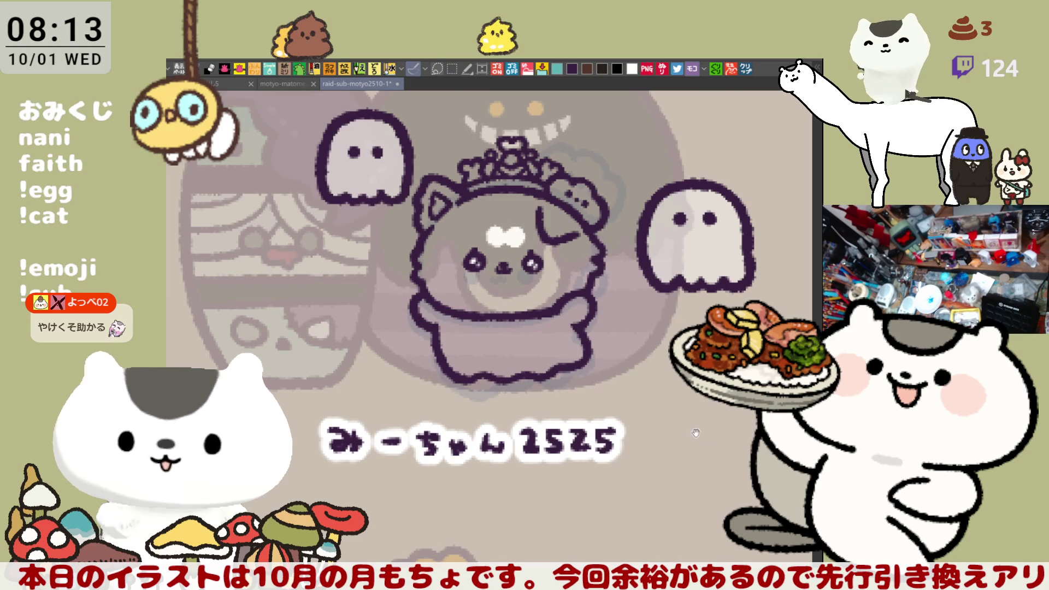
left_click_drag(708, 440, 721, 511)
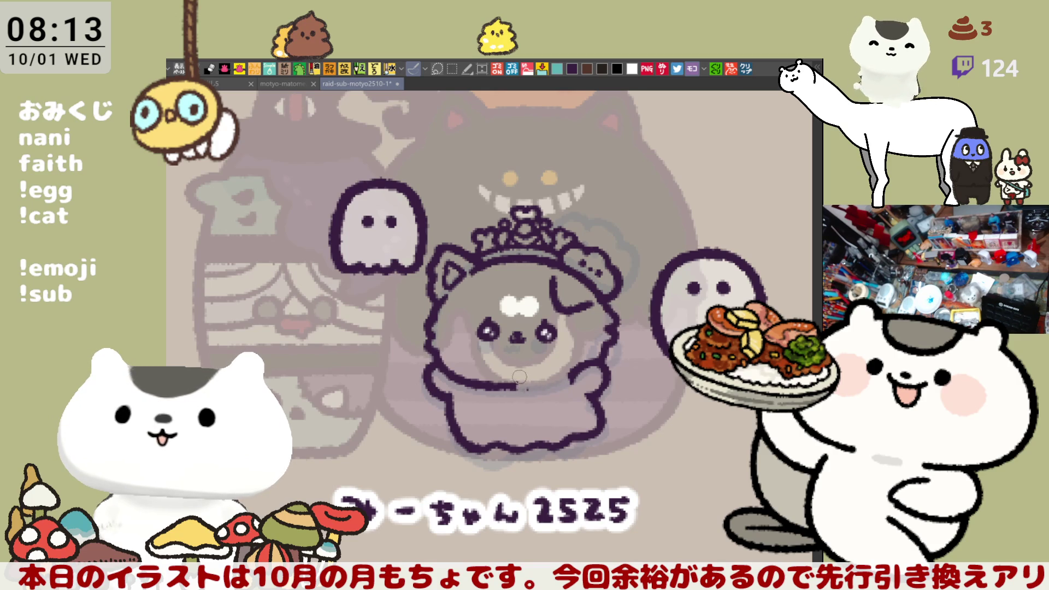
mouse_move(523, 385)
left_mouse_down()
mouse_move(526, 373)
mouse_move(570, 372)
mouse_move(547, 372)
mouse_move(556, 391)
mouse_move(570, 374)
mouse_move(550, 389)
mouse_move(549, 372)
mouse_move(565, 385)
mouse_move(546, 396)
mouse_move(534, 381)
mouse_move(557, 372)
mouse_move(568, 385)
mouse_move(552, 390)
mouse_move(564, 365)
mouse_move(551, 390)
mouse_move(524, 382)
mouse_move(549, 393)
mouse_move(536, 391)
left_mouse_up()
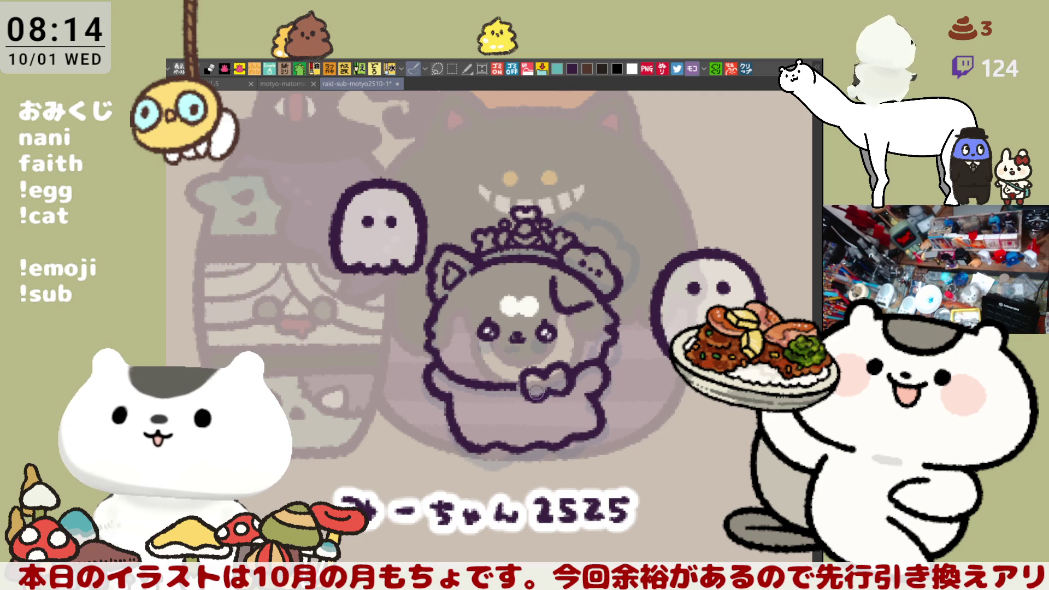
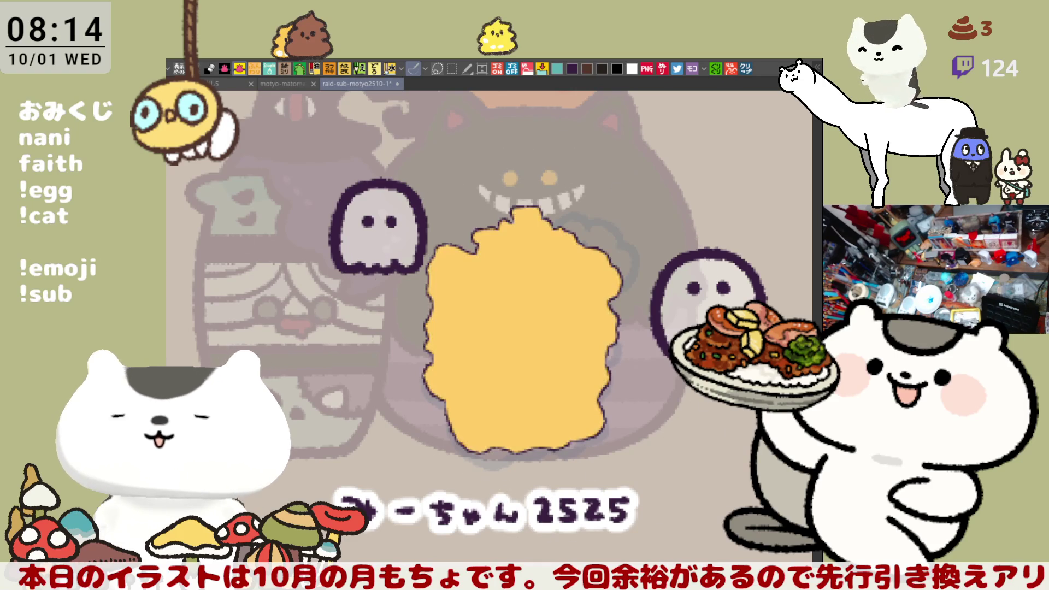
- Fill the cat's silhouette yellow, then colour the head pink, inner ear white and crown blob orange
mouse_move(600, 535)
left_mouse_down()
mouse_move(437, 153)
mouse_move(733, 437)
left_mouse_up()
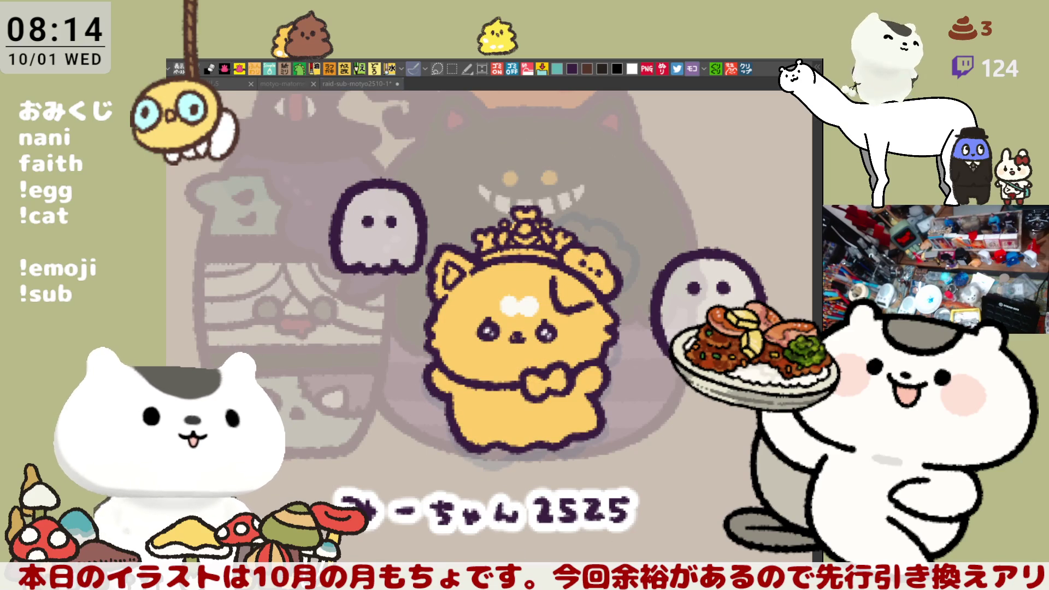
left_click(478, 334)
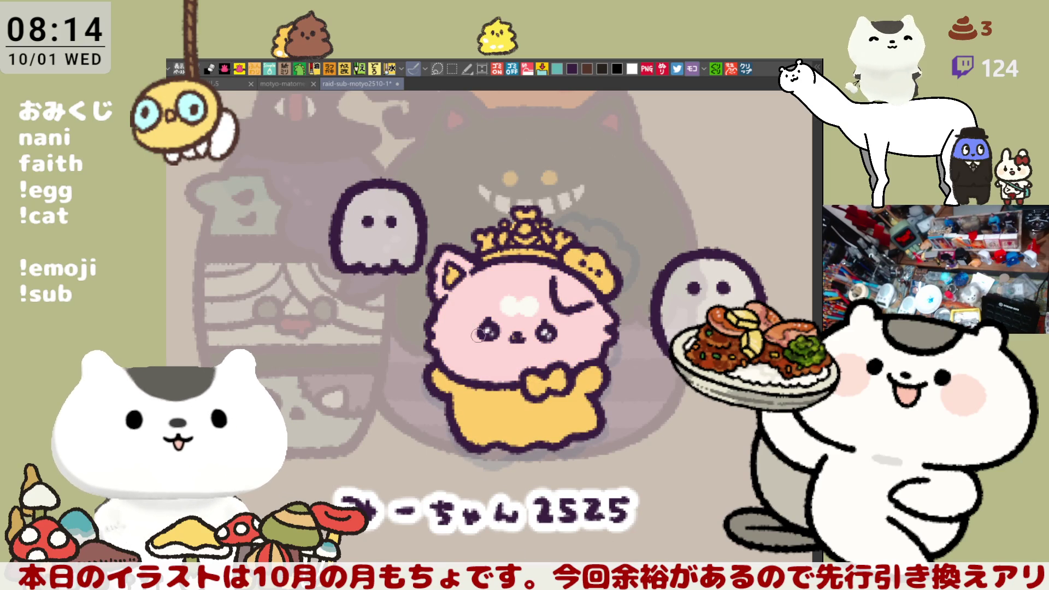
left_click(456, 274)
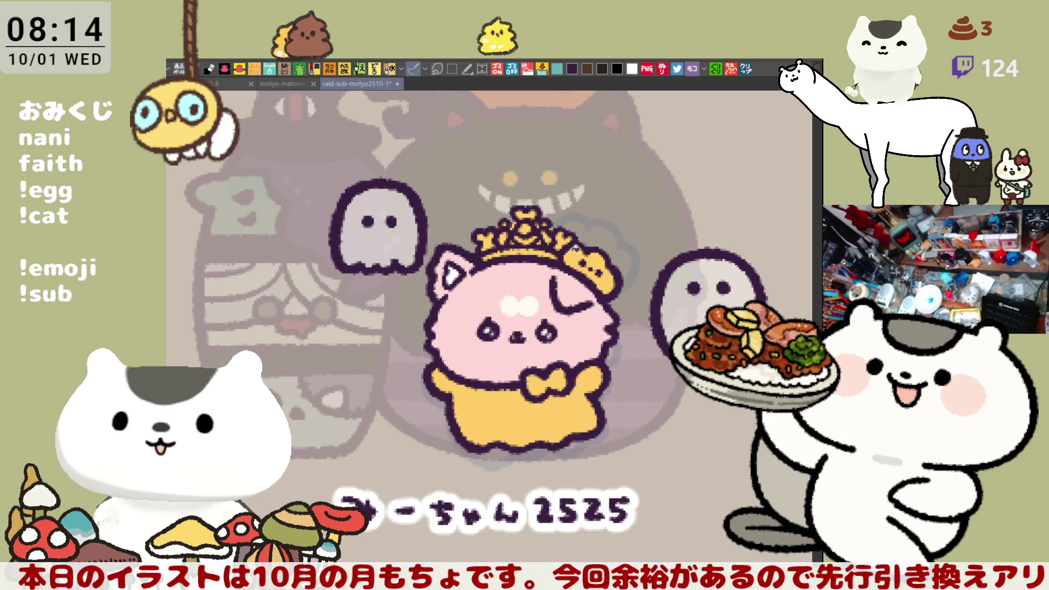
left_click(583, 258)
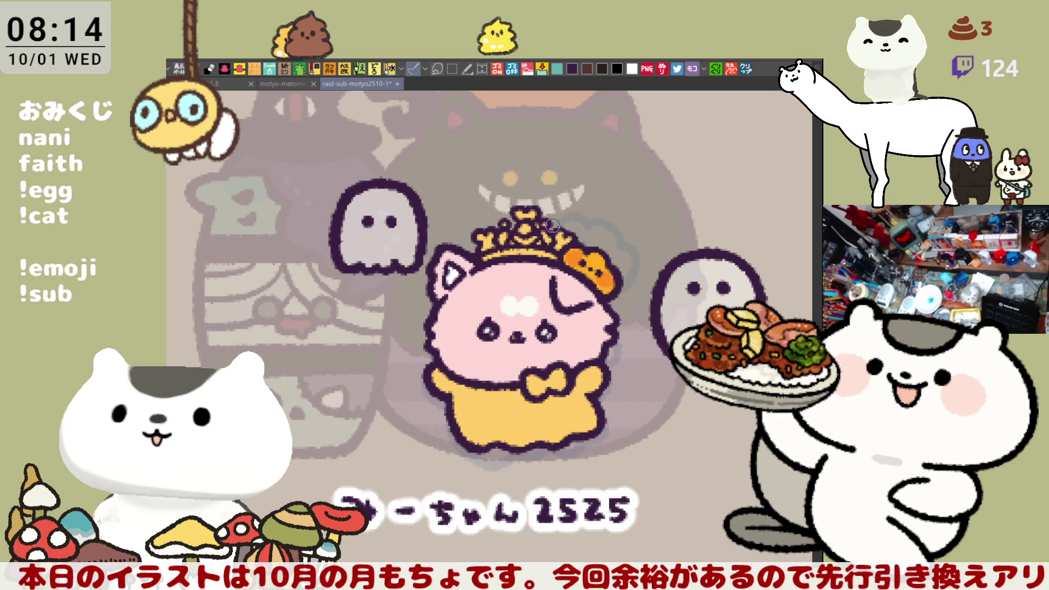
- Recolour the cat's bow pink and its ghost costume body white
left_click_drag(526, 400, 522, 364)
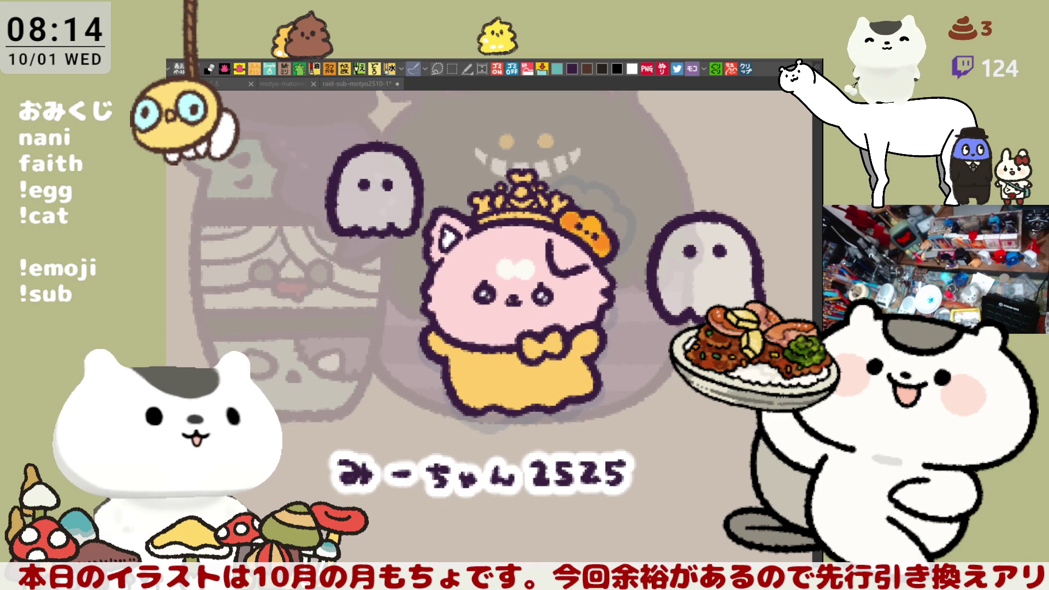
left_click_drag(610, 259, 607, 207)
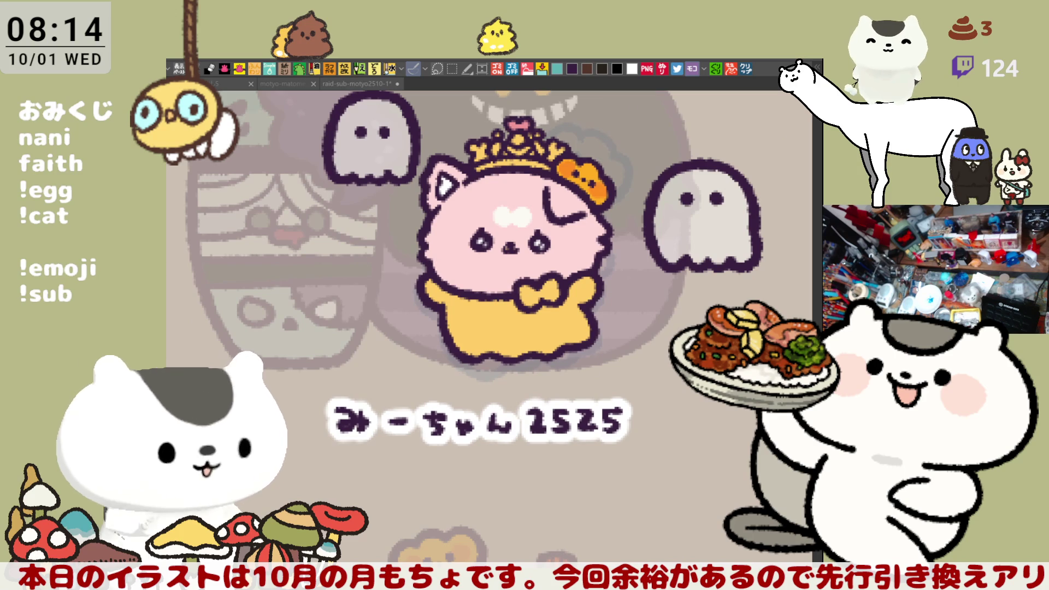
left_click(558, 298)
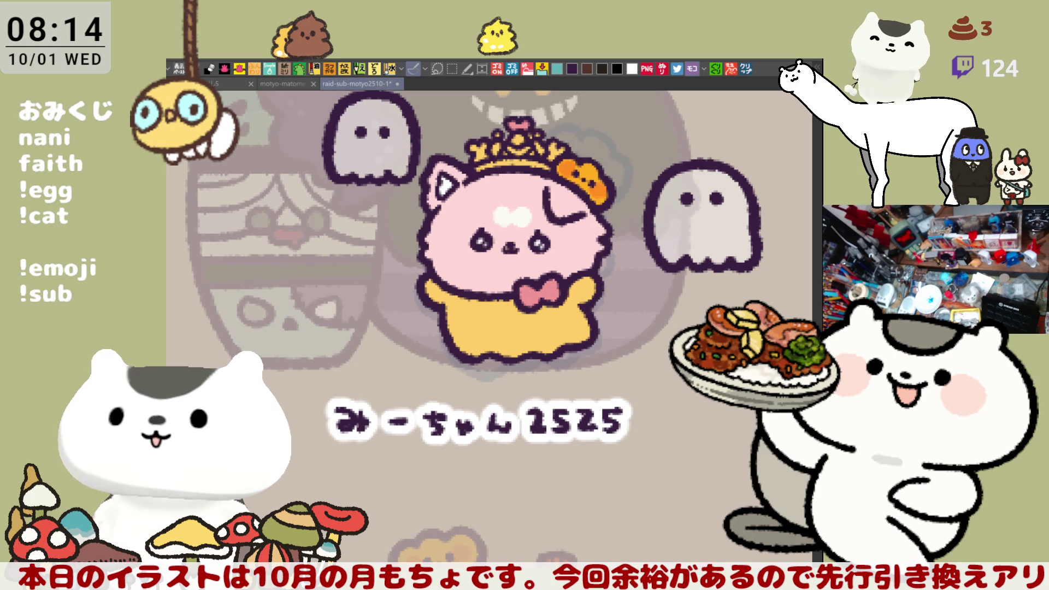
left_click(517, 332)
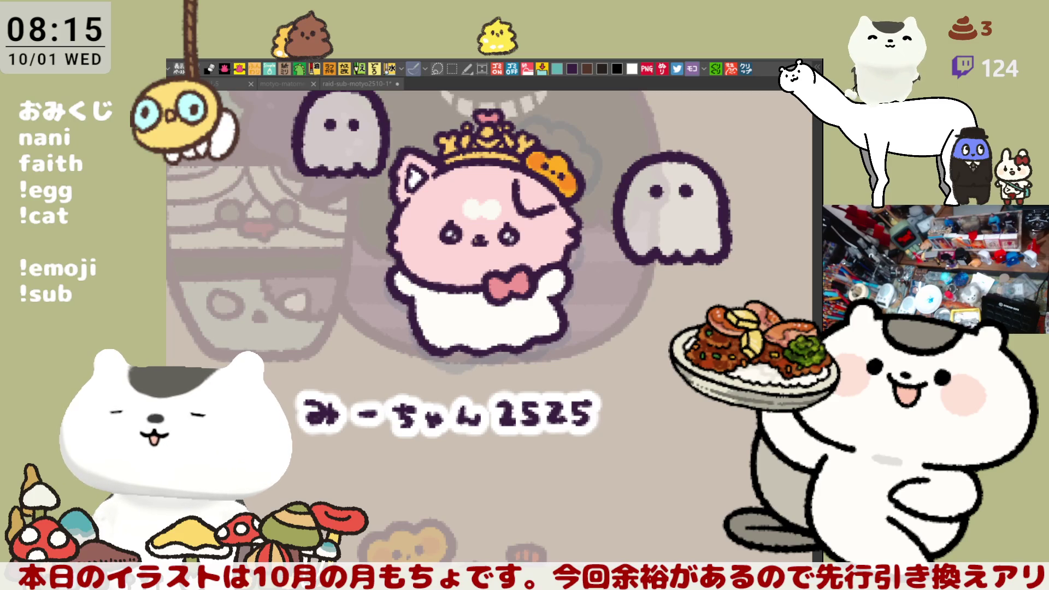
- Airbrush soft pink blush over the crowned cat's left and right cheeks
mouse_move(431, 227)
left_mouse_down()
mouse_move(423, 251)
mouse_move(435, 229)
mouse_move(426, 243)
mouse_move(429, 224)
mouse_move(417, 227)
mouse_move(437, 232)
mouse_move(429, 240)
left_mouse_up()
mouse_move(525, 218)
left_mouse_down()
mouse_move(552, 229)
mouse_move(552, 243)
mouse_move(524, 248)
mouse_move(541, 229)
mouse_move(533, 245)
mouse_move(535, 235)
left_mouse_up()
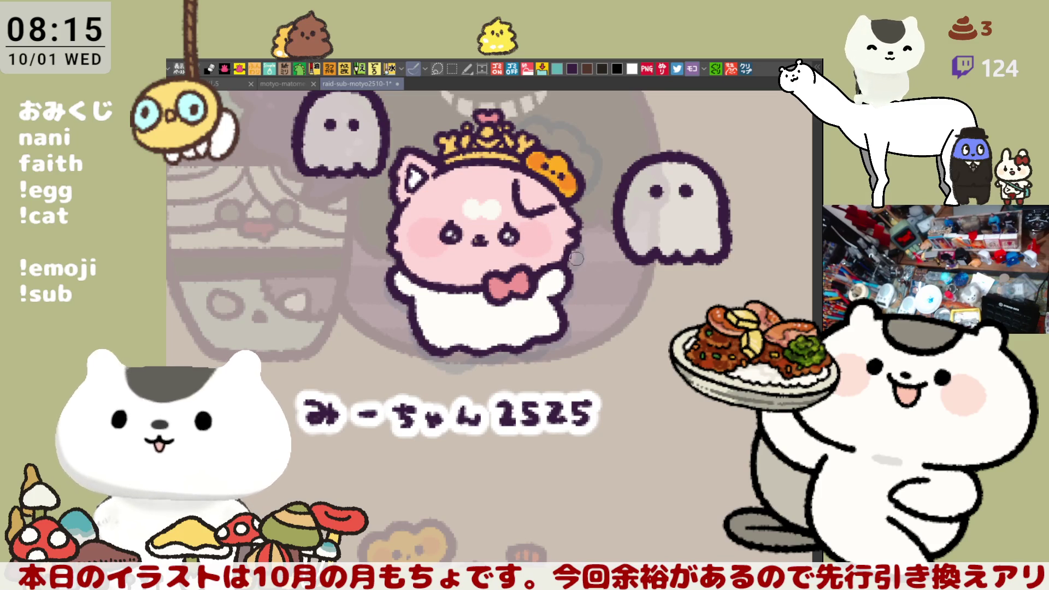
scroll(538, 262, "up", 2)
scroll(545, 296, "down", 3)
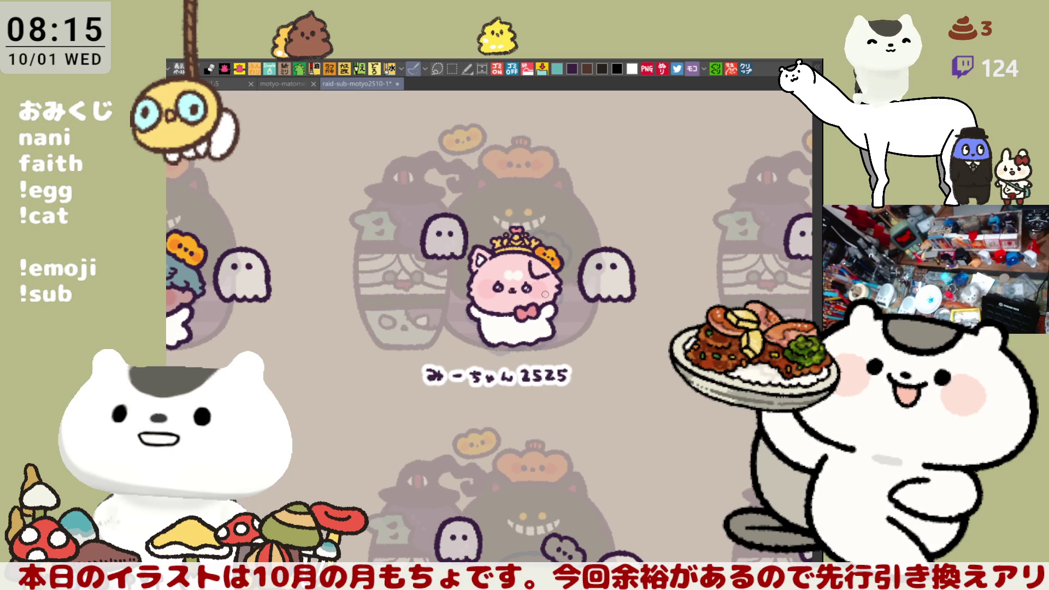
scroll(544, 294, "down", 1)
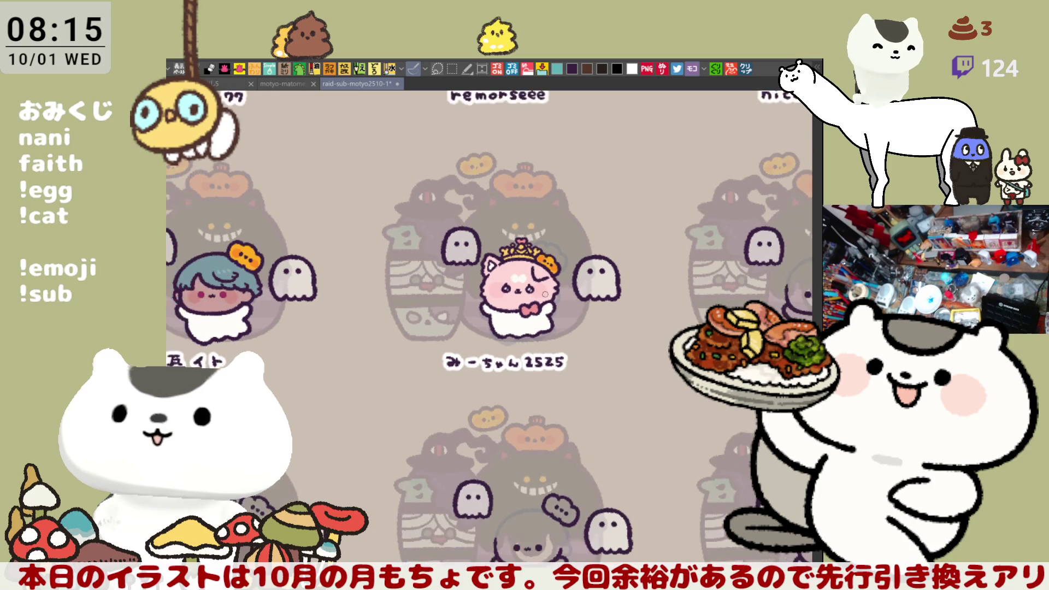
scroll(545, 293, "up", 4)
scroll(545, 294, "up", 4)
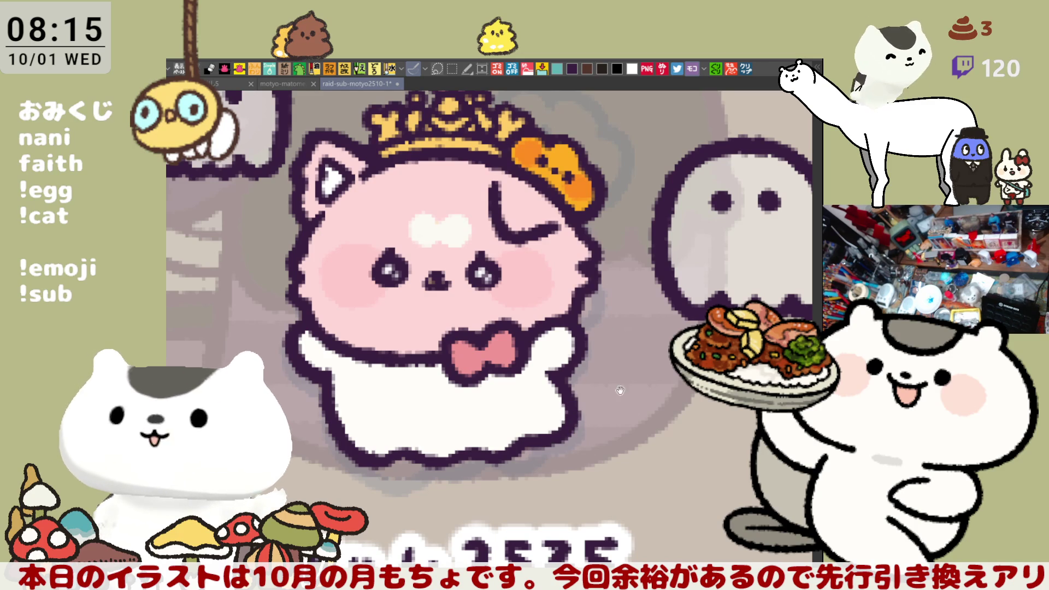
scroll(552, 410, "right", 3)
scroll(545, 392, "down", 5)
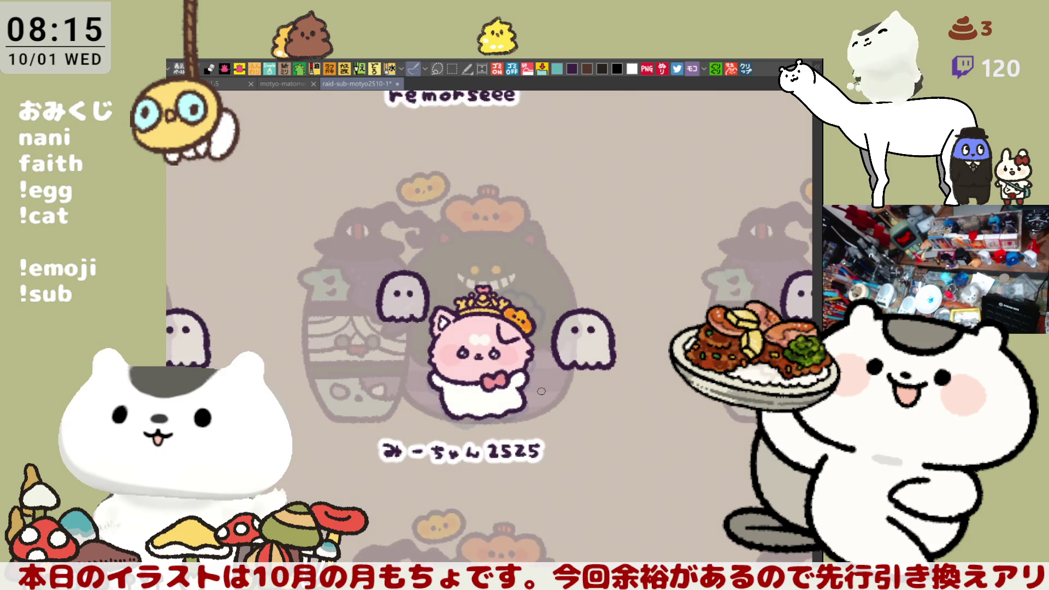
scroll(541, 391, "up", 5)
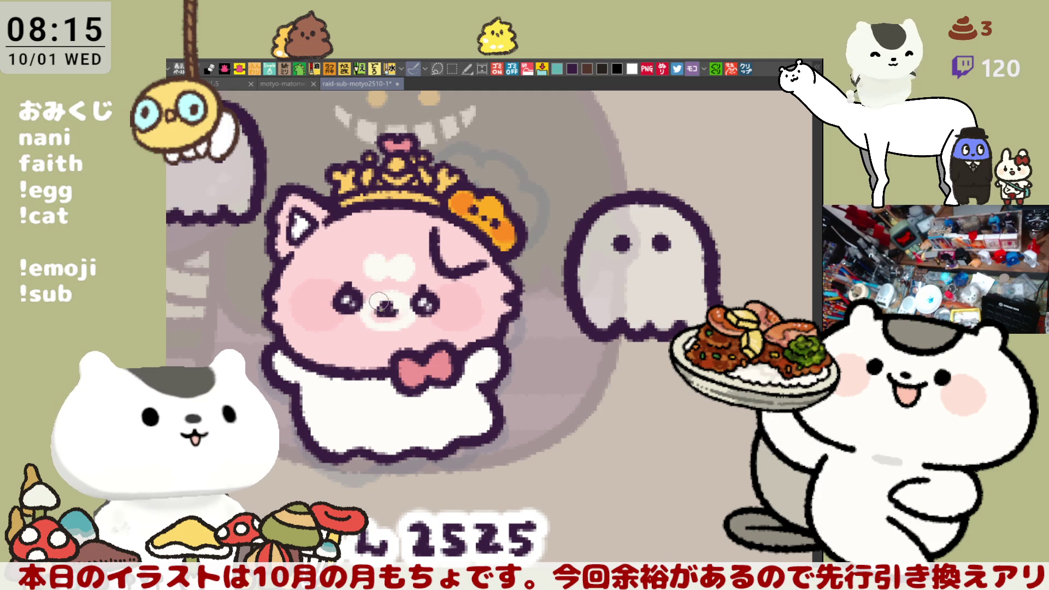
mouse_move(551, 355)
left_mouse_down()
mouse_move(468, 290)
mouse_move(390, 275)
left_mouse_up()
mouse_move(551, 328)
left_mouse_down()
mouse_move(550, 315)
mouse_move(754, 382)
mouse_move(421, 325)
left_mouse_up()
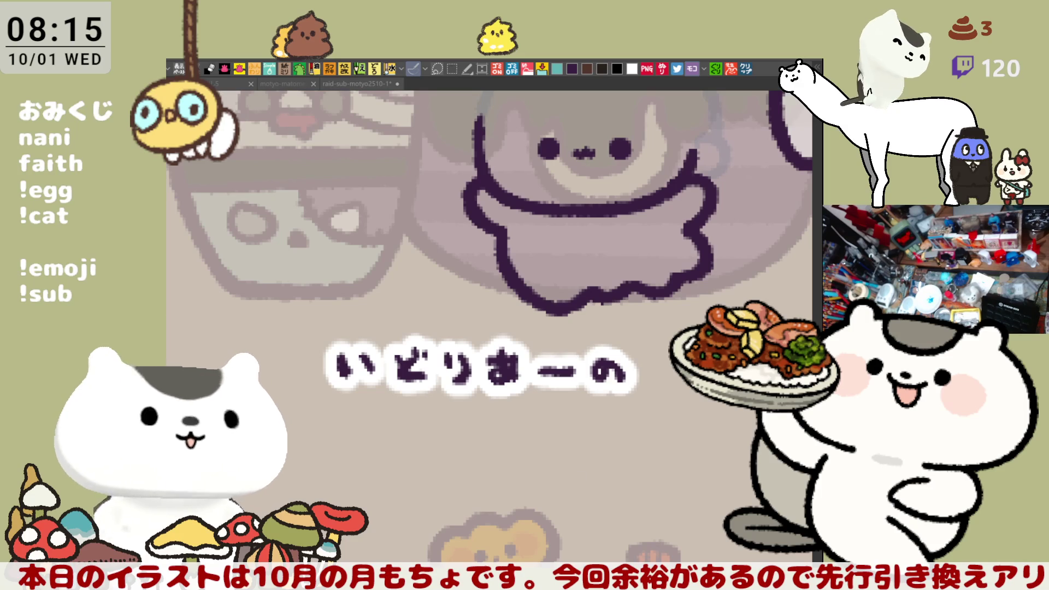
- Extend the next ghost avatar's left outline upward with two pen strokes
mouse_move(440, 251)
left_mouse_down()
mouse_move(393, 278)
mouse_move(381, 348)
left_mouse_up()
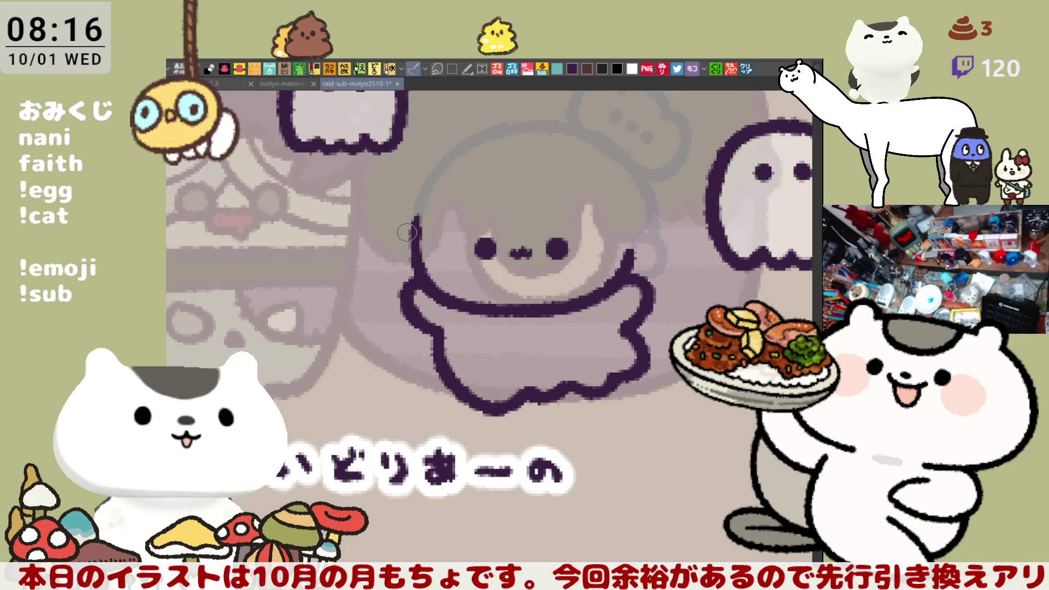
left_click_drag(422, 222, 420, 257)
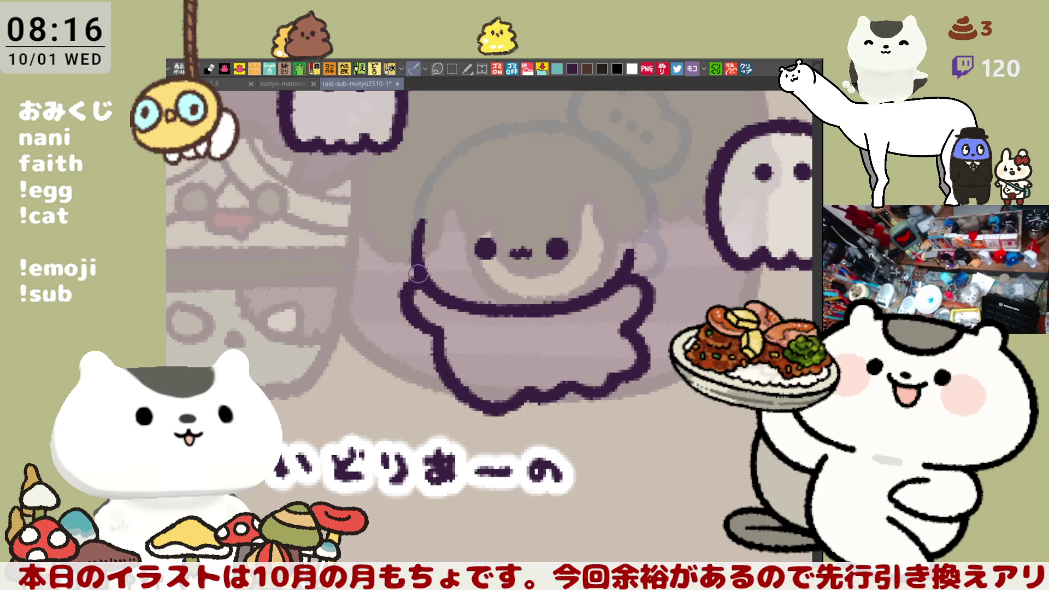
left_click_drag(419, 276, 401, 266)
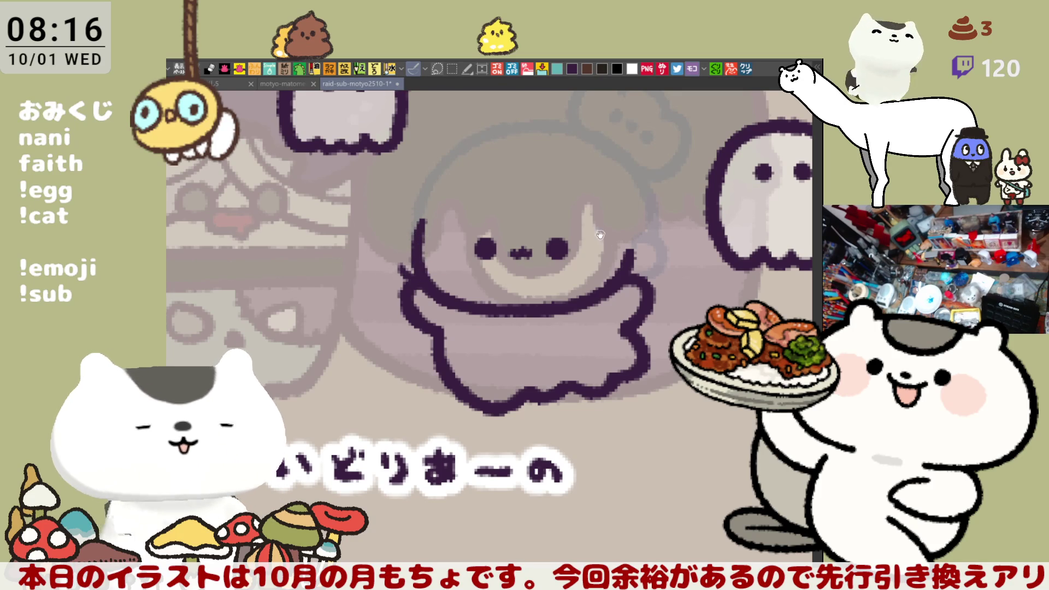
- Draw a crescent hair curl on top of the avatar's head, redrawing it after two undos
left_click_drag(588, 226, 523, 256)
left_click_drag(445, 179, 471, 252)
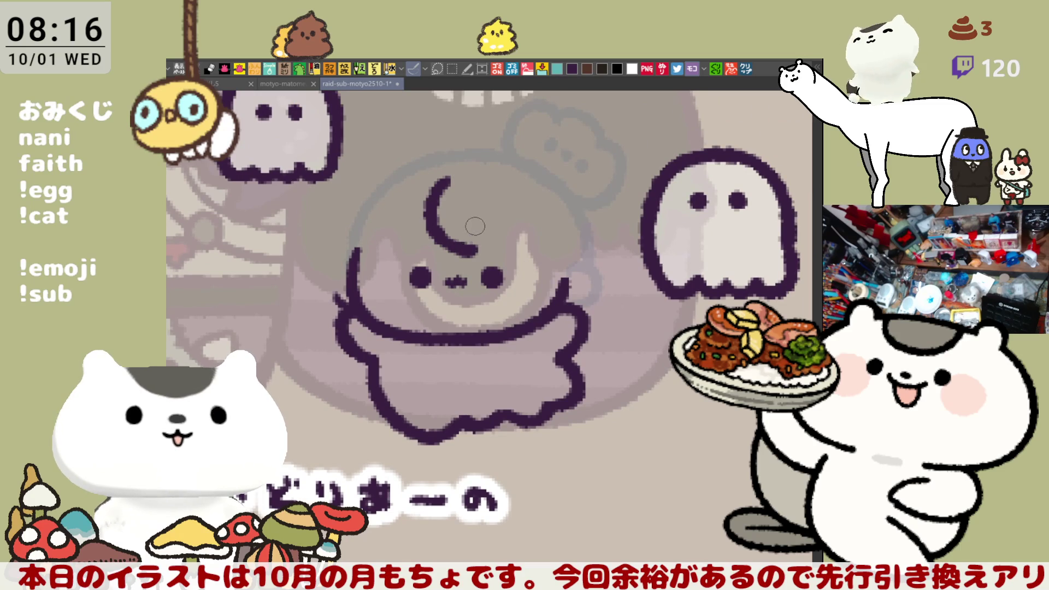
left_click_drag(492, 188, 499, 227)
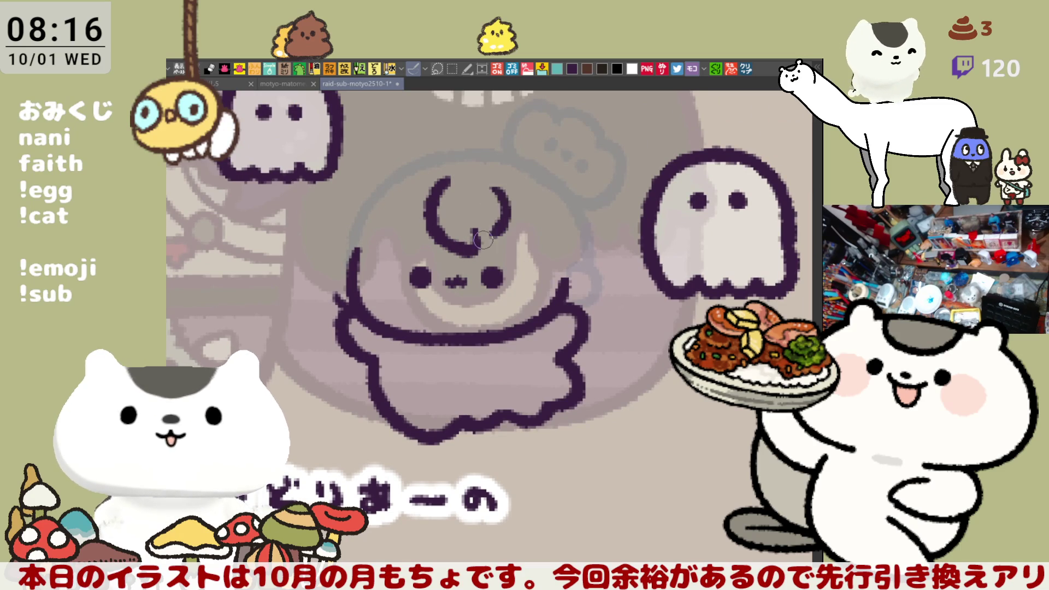
key("ctrl+z")
left_click_drag(494, 185, 473, 249)
key("ctrl+z")
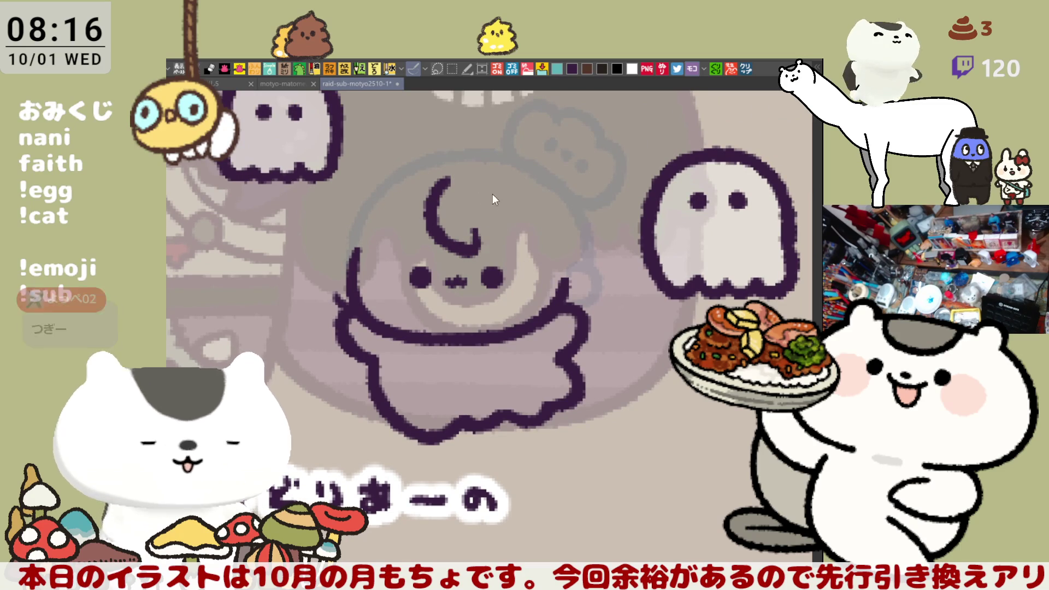
left_click_drag(491, 188, 475, 247)
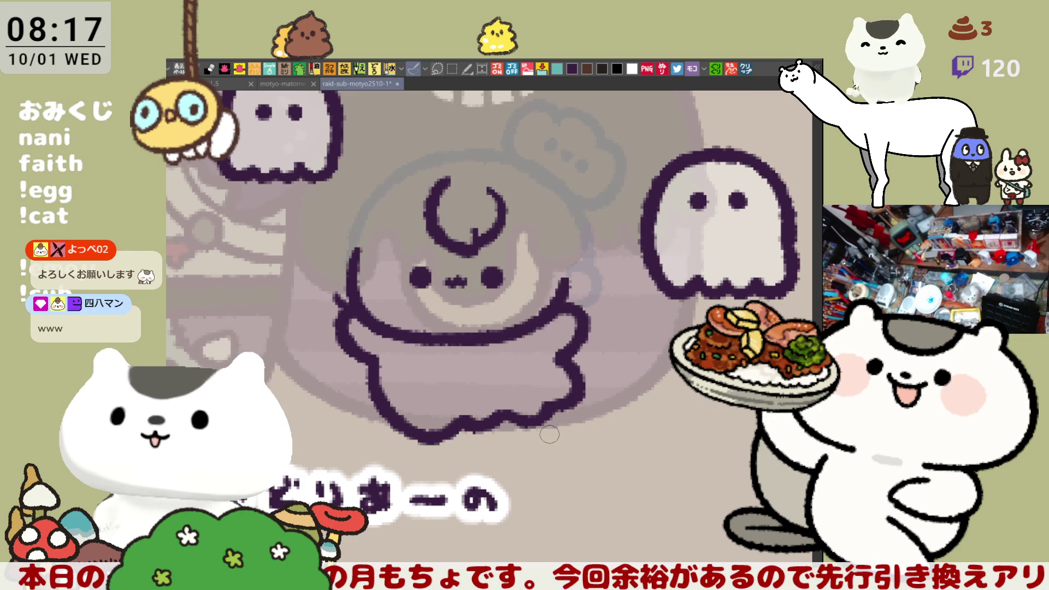
- Extend the hair curl, ink the hair outline across the head, undo stray face strokes, and save
left_click_drag(493, 174, 545, 213)
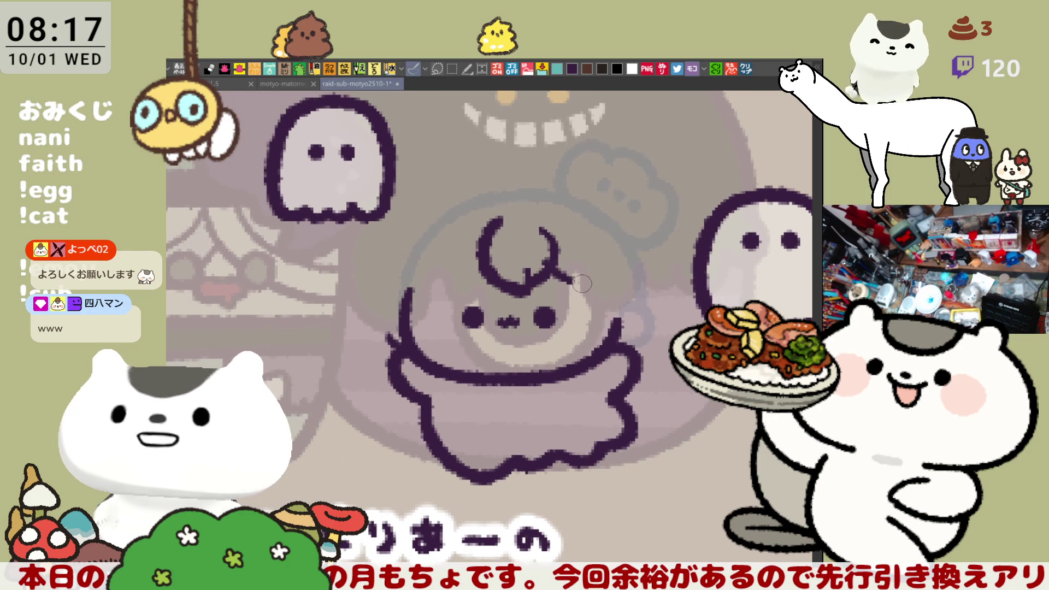
left_click_drag(541, 268, 595, 299)
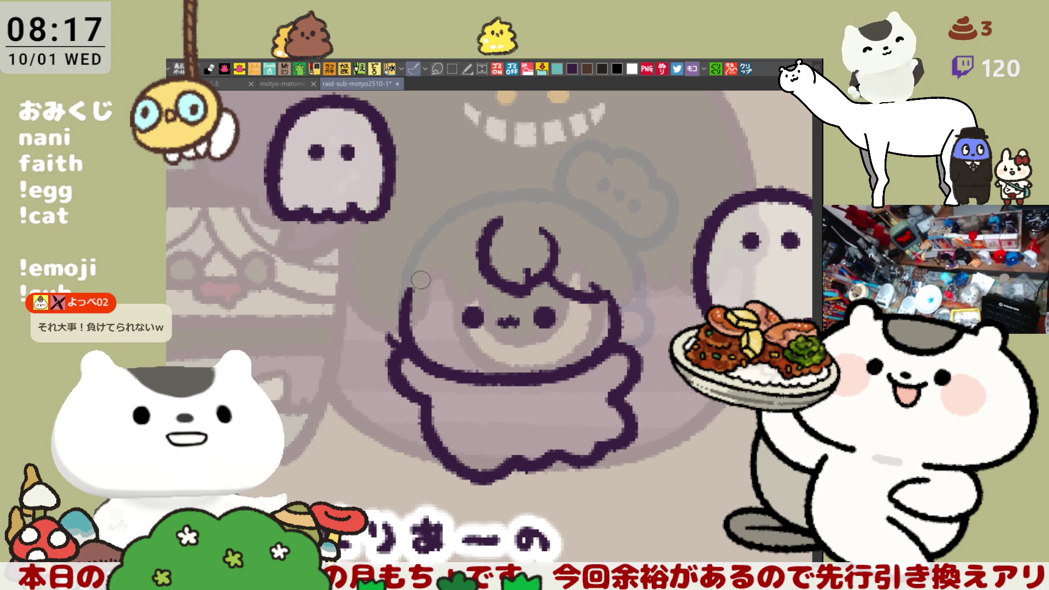
mouse_move(446, 285)
left_mouse_down()
mouse_move(494, 263)
mouse_move(528, 270)
left_mouse_up()
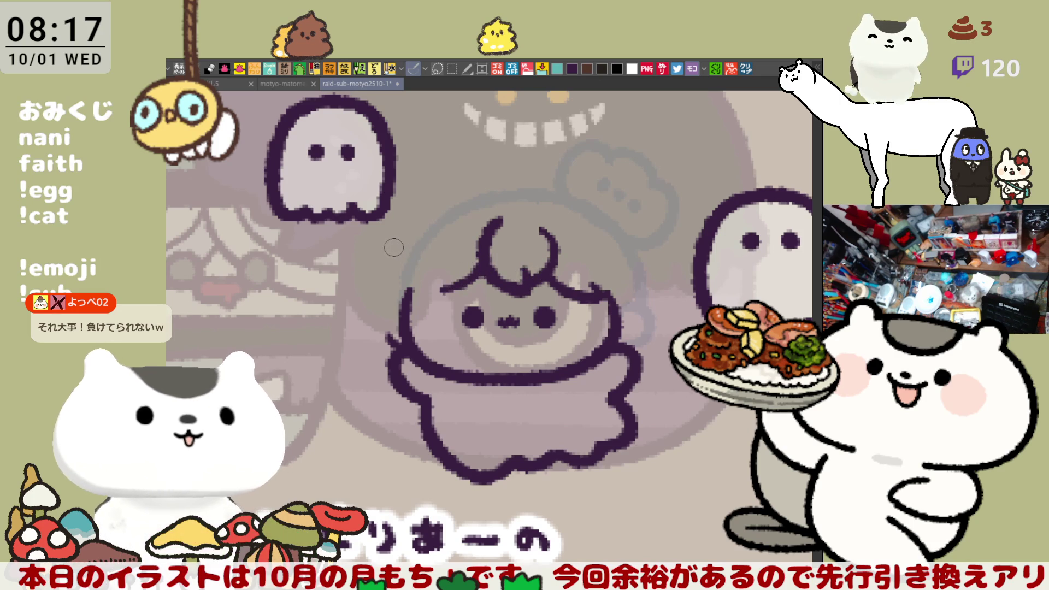
left_click_drag(458, 281, 425, 294)
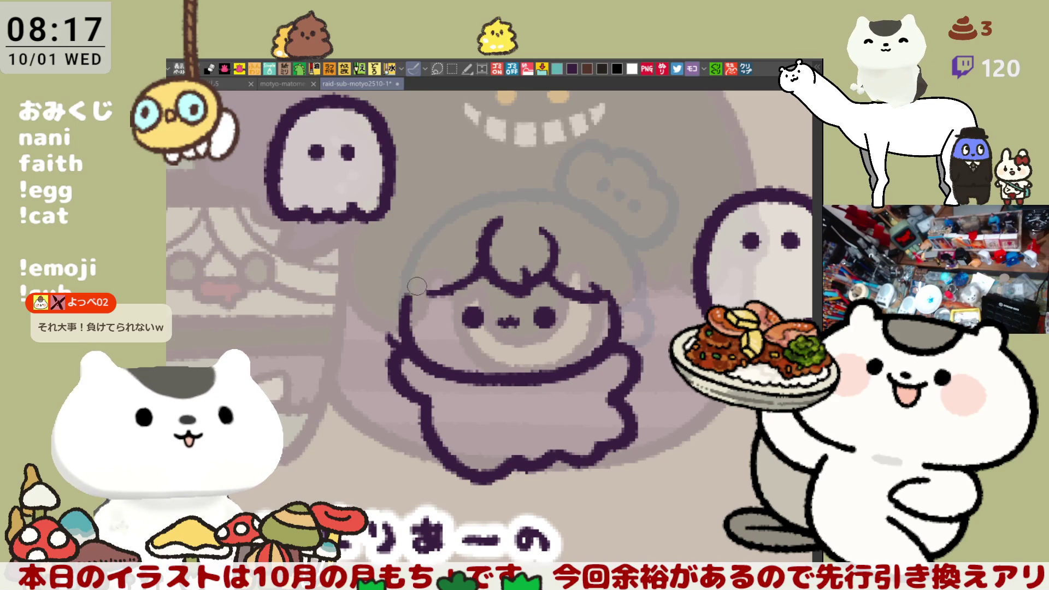
mouse_move(420, 299)
left_mouse_down()
mouse_move(429, 316)
mouse_move(396, 306)
mouse_move(429, 316)
mouse_move(465, 279)
left_mouse_up()
key("ctrl+z")
key("ctrl+s")
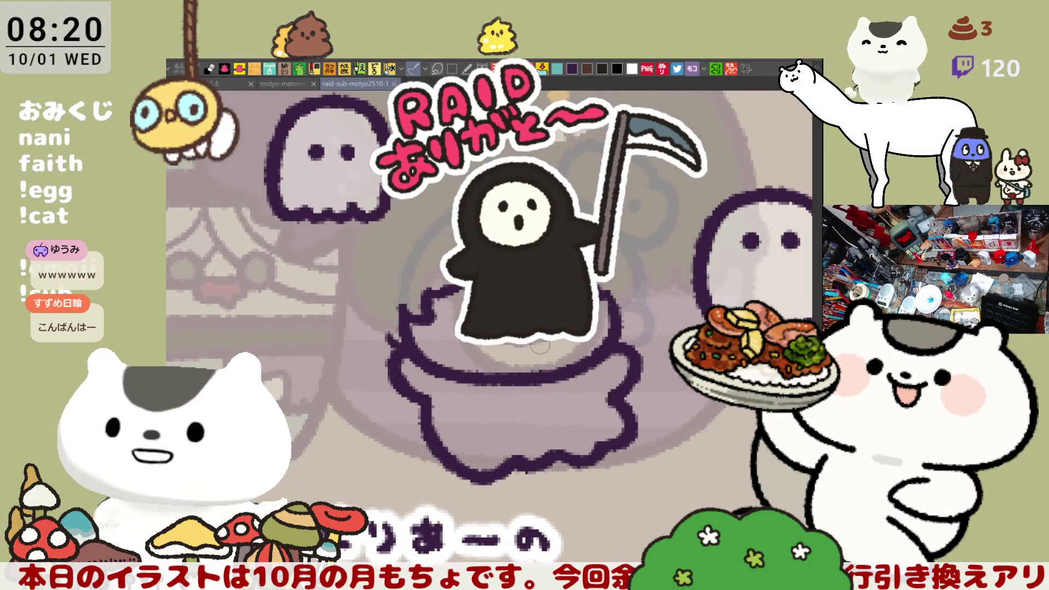
left_click_drag(383, 281, 390, 343)
key("ctrl+z")
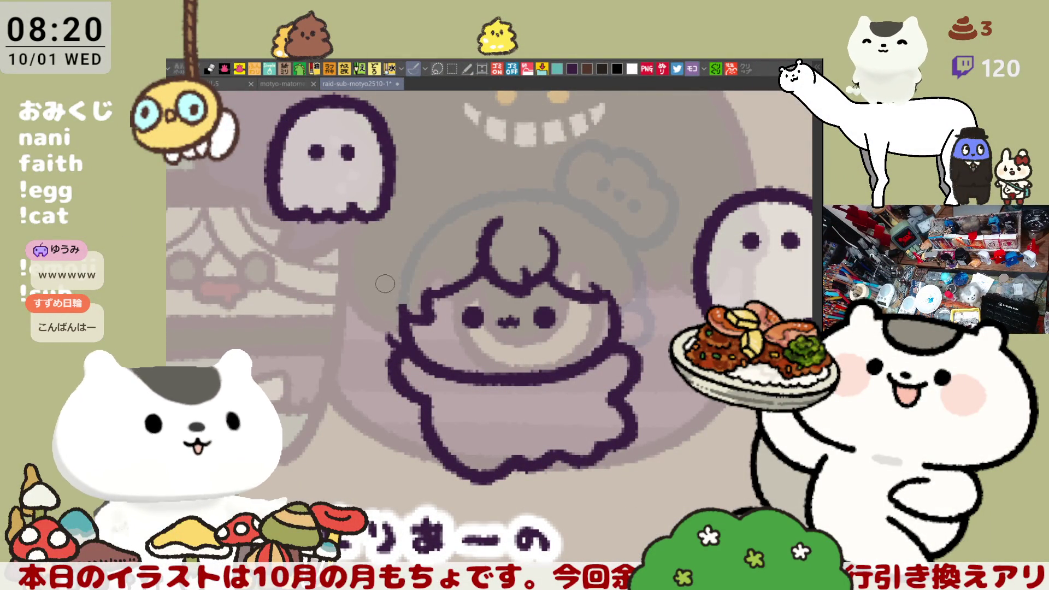
left_click_drag(382, 281, 399, 355)
key("ctrl+z")
mouse_move(382, 298)
left_mouse_down()
mouse_move(404, 355)
mouse_move(385, 328)
mouse_move(402, 347)
left_mouse_up()
key("ctrl+z")
key("ctrl+z")
left_click_drag(382, 306, 404, 344)
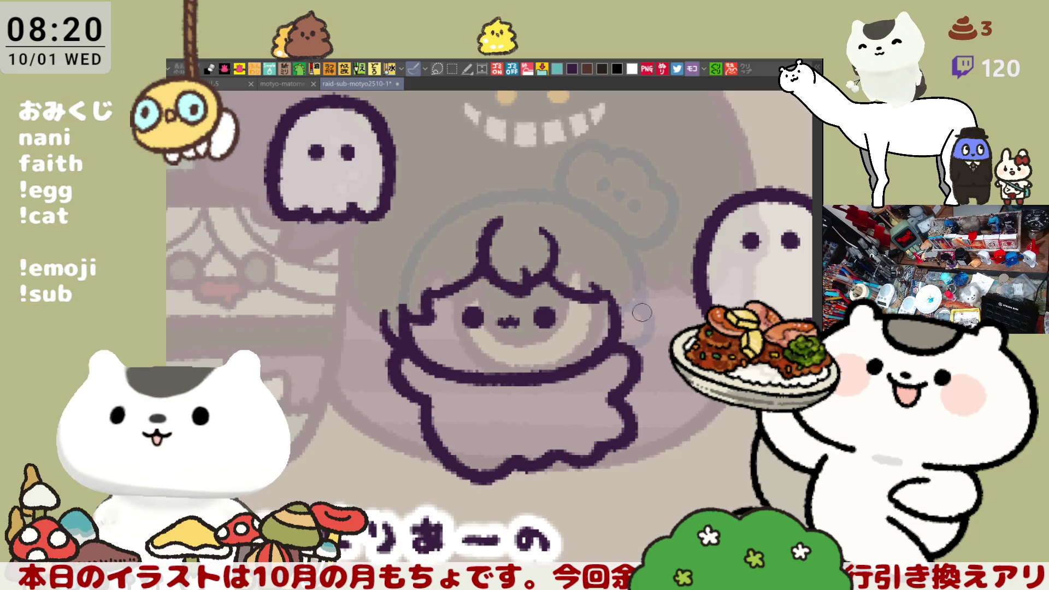
mouse_move(633, 339)
left_mouse_down()
mouse_move(622, 355)
mouse_move(632, 318)
left_mouse_up()
key("ctrl+z")
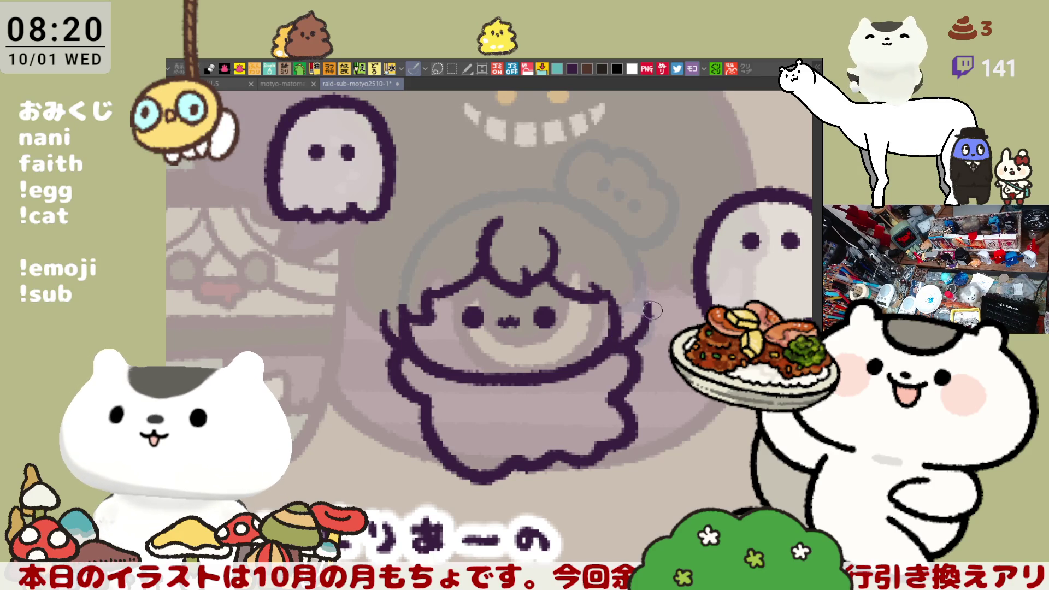
left_click_drag(525, 167, 634, 253)
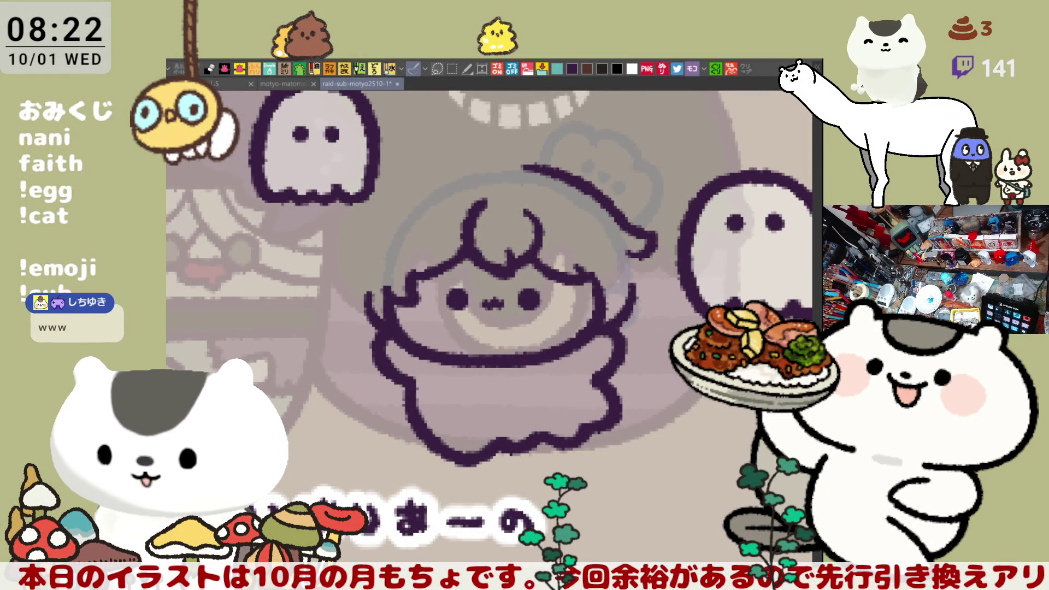
left_click_drag(642, 509, 682, 517)
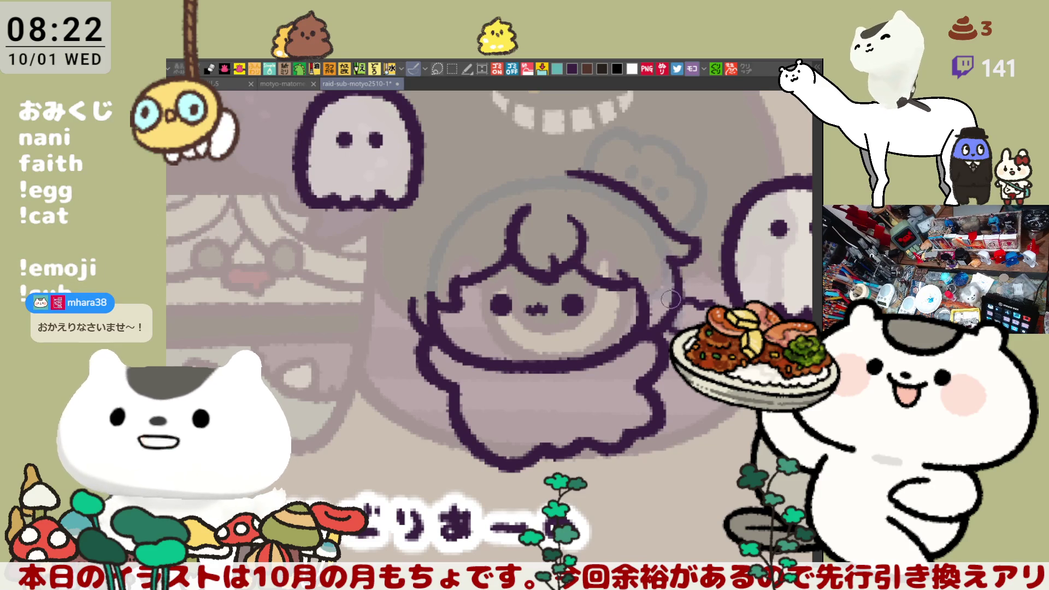
scroll(613, 250, "right", 3)
scroll(610, 257, "up", 2)
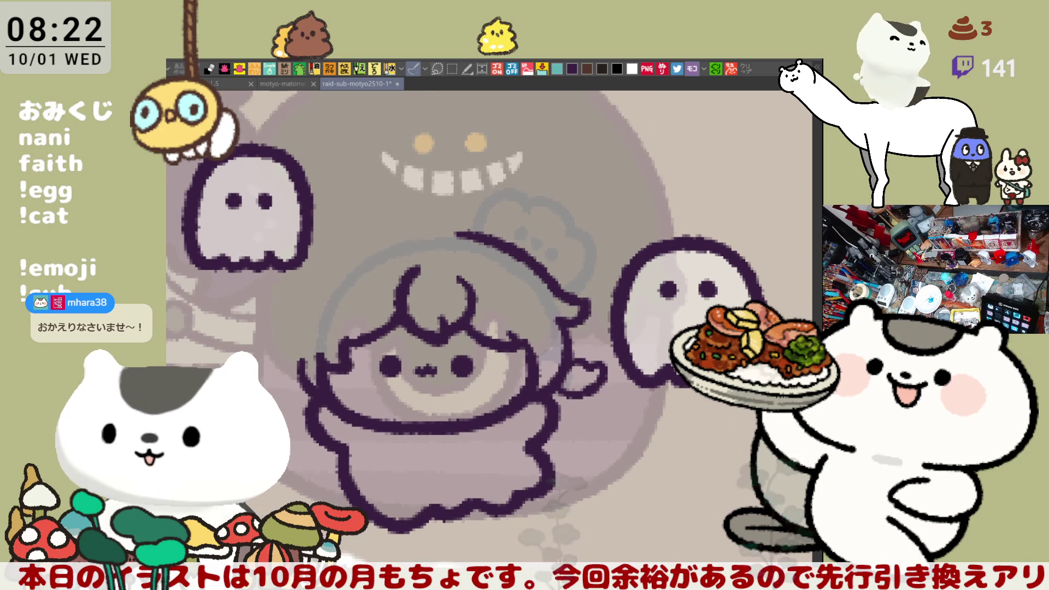
key("m")
scroll(611, 256, "right", 3)
- Select the small ghost right of the character and move it up and right
left_click_drag(710, 489, 536, 247)
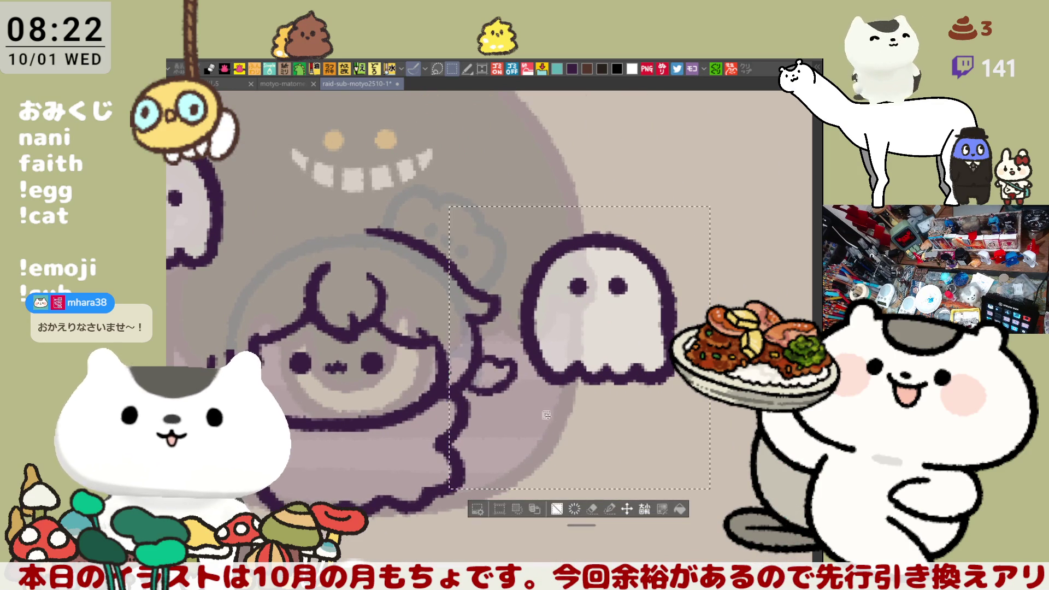
mouse_move(610, 360)
left_mouse_down()
mouse_move(646, 319)
mouse_move(640, 281)
left_mouse_up()
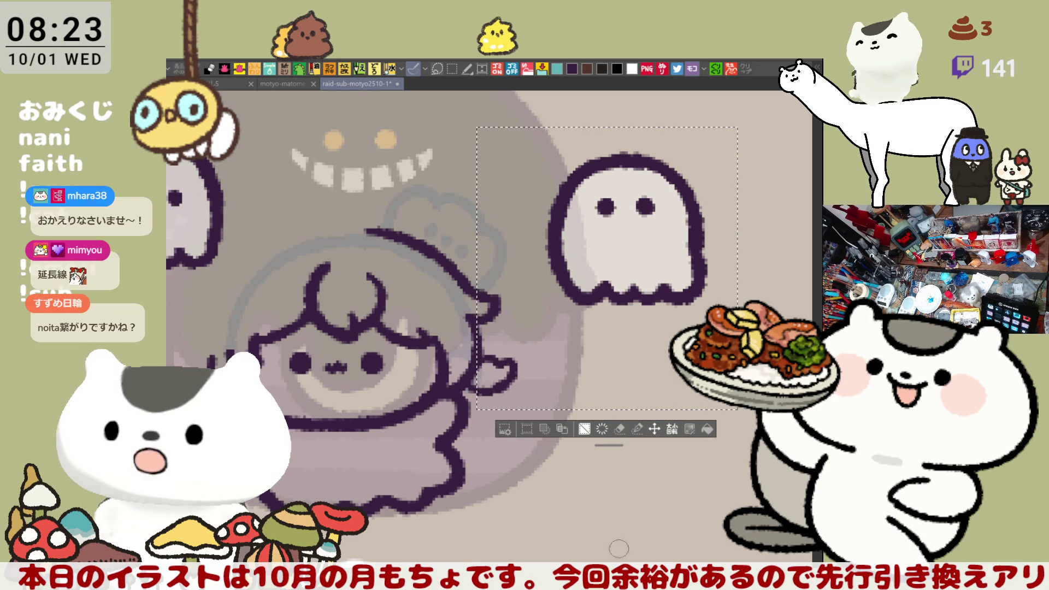
key("ctrl+d")
- Add a curved outline stroke off the right side of the character's hair
mouse_move(502, 522)
left_mouse_down()
mouse_move(573, 483)
mouse_move(606, 496)
left_mouse_up()
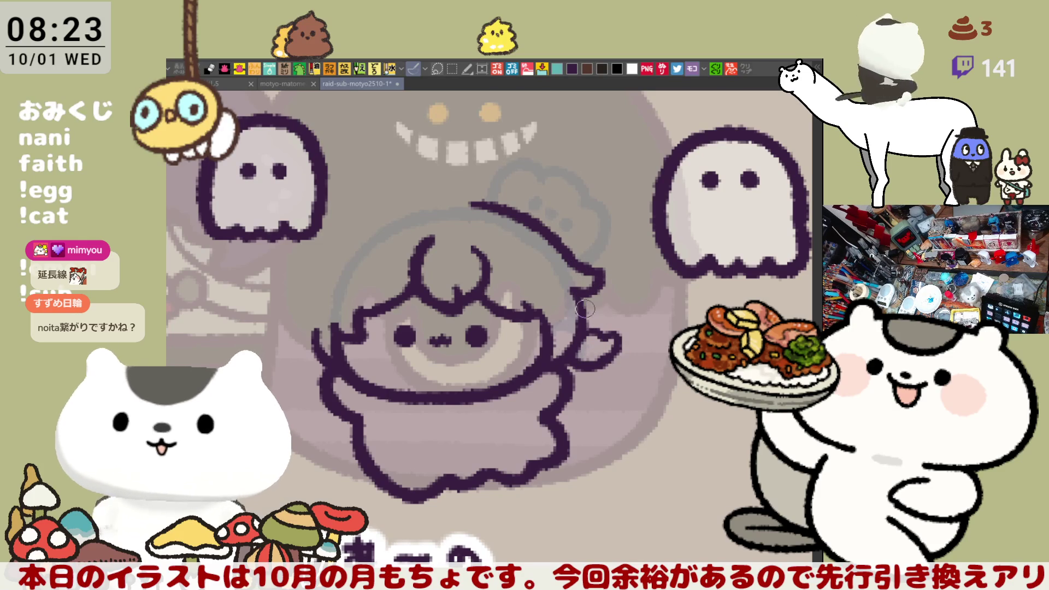
left_click_drag(595, 275, 621, 307)
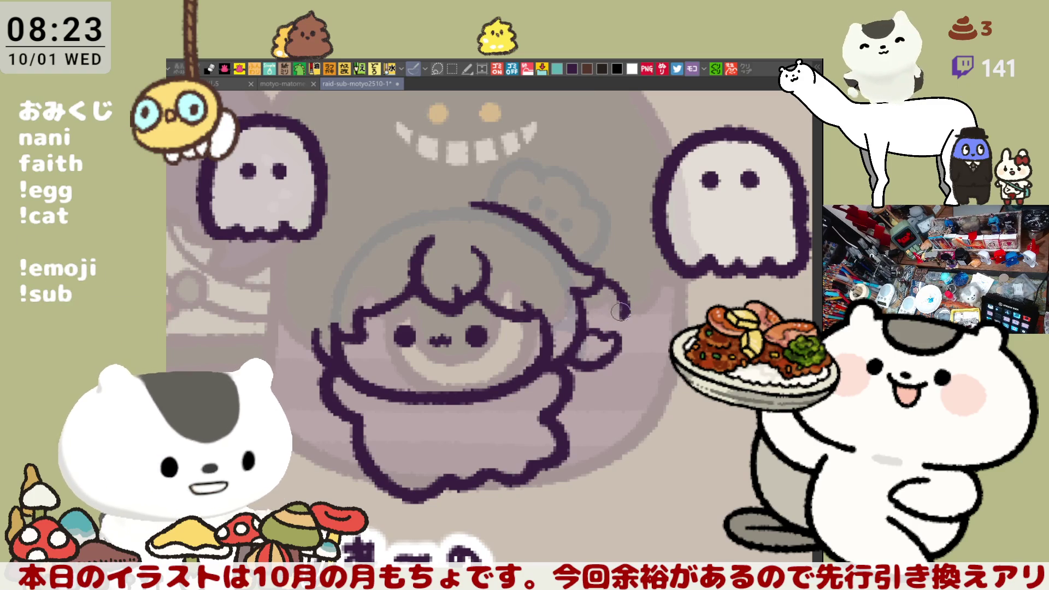
mouse_move(601, 319)
left_mouse_down()
mouse_move(590, 284)
mouse_move(524, 235)
mouse_move(427, 261)
left_mouse_up()
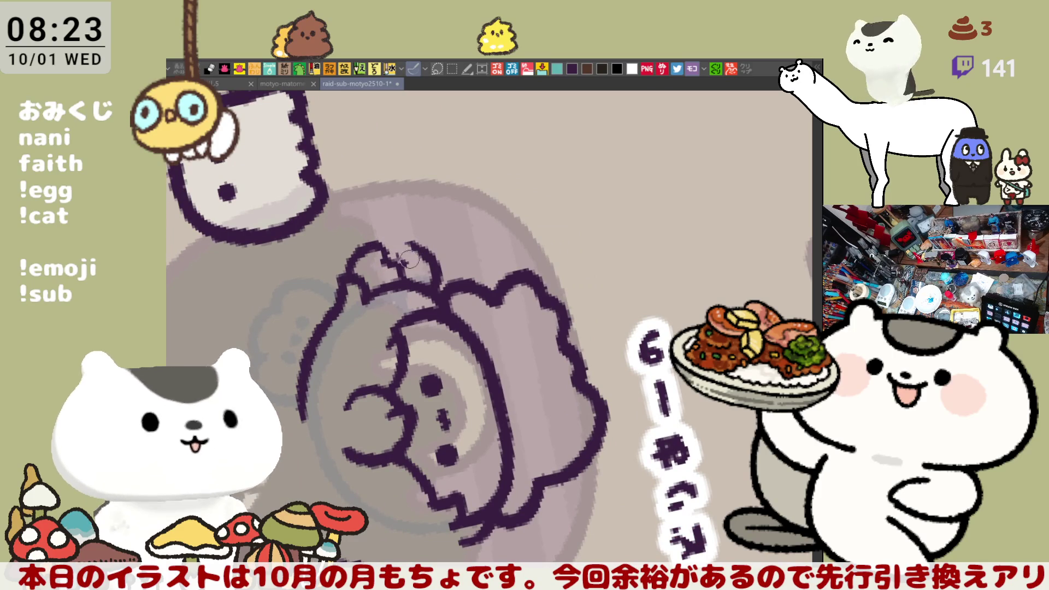
- Replace the small side curl with a larger closed loop and outline its top edge
mouse_move(396, 252)
left_mouse_down()
mouse_move(430, 261)
mouse_move(434, 249)
mouse_move(435, 295)
left_mouse_up()
key("ctrl+z")
left_click_drag(423, 246, 432, 294)
key("ctrl+z")
mouse_move(425, 245)
left_mouse_down()
mouse_move(439, 263)
mouse_move(435, 280)
left_mouse_up()
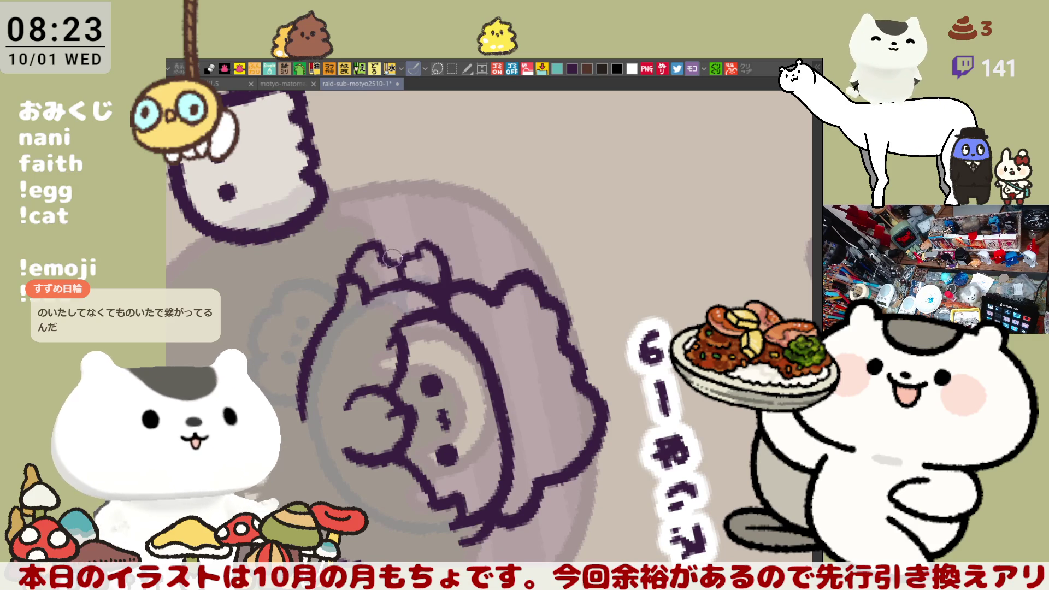
mouse_move(388, 241)
left_mouse_down()
mouse_move(421, 239)
mouse_move(410, 236)
left_mouse_up()
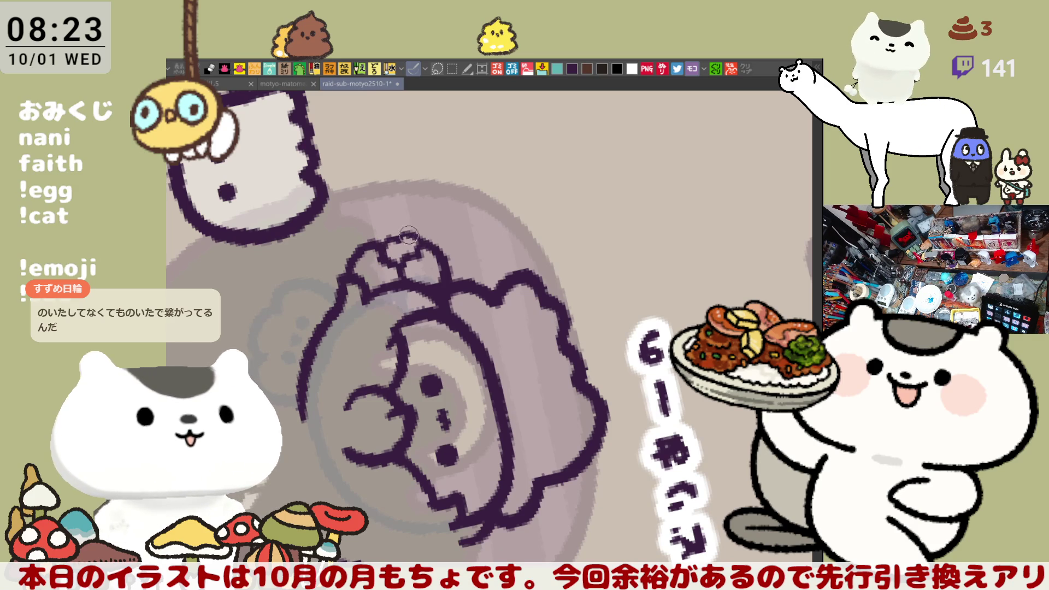
key("asciicircum")
key("asciicircum")
key("asciicircum")
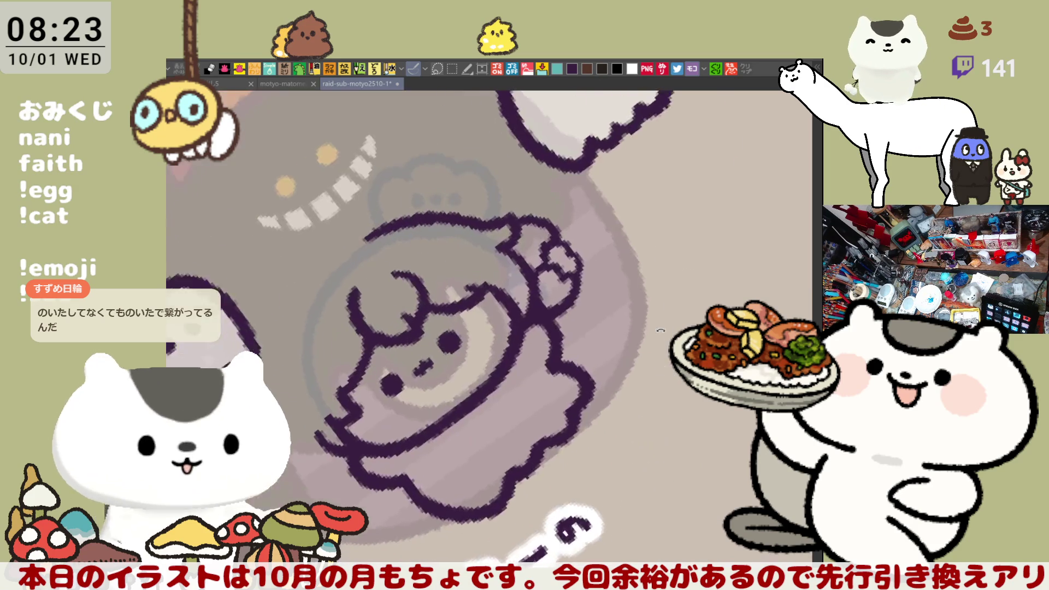
key("asciicircum")
key("asciicircum")
key("asciicircum")
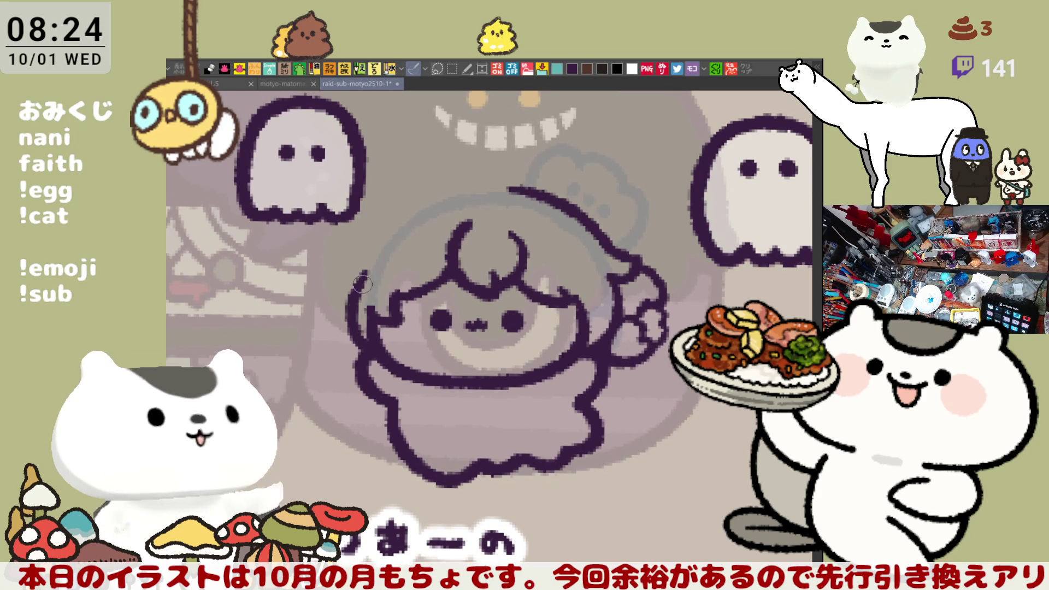
- Redraw the left face contour after several retries, then try and undo a top-left curl
left_click_drag(362, 272, 351, 319)
key("ctrl+z")
left_click_drag(362, 269, 349, 331)
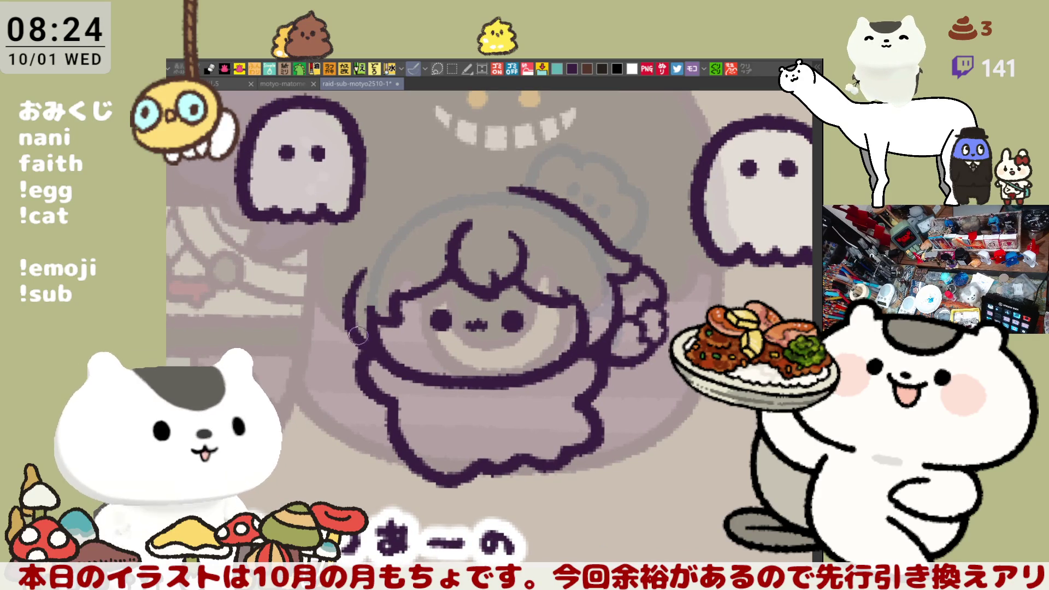
key("ctrl+z")
left_click_drag(365, 267, 350, 328)
key("ctrl+z")
mouse_move(364, 267)
left_mouse_down()
mouse_move(357, 322)
mouse_move(383, 344)
left_mouse_up()
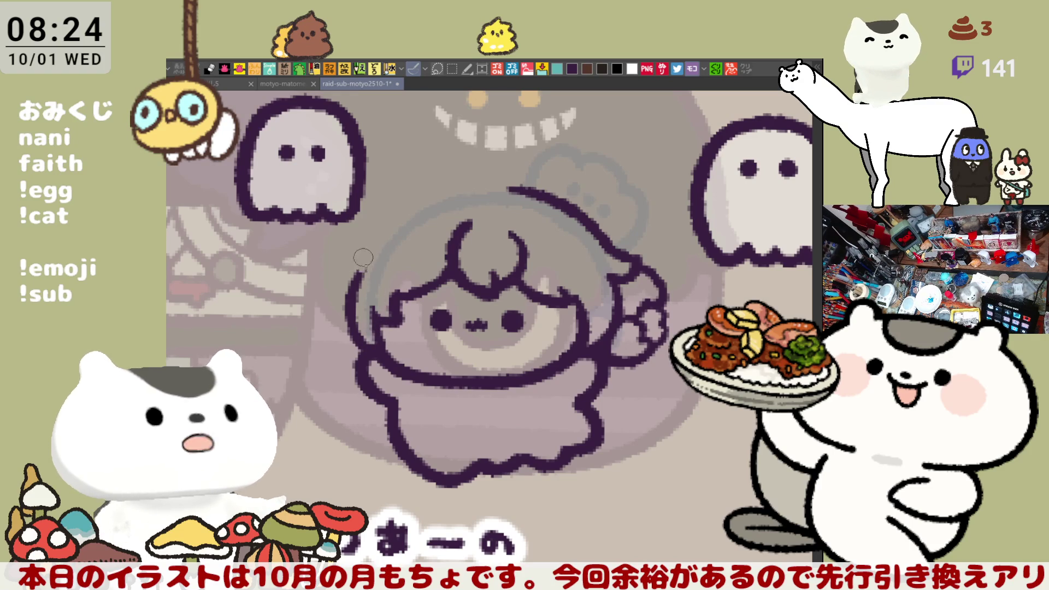
mouse_move(354, 273)
left_mouse_down()
mouse_move(359, 252)
mouse_move(373, 250)
mouse_move(355, 257)
mouse_move(354, 275)
left_mouse_up()
key("ctrl+z")
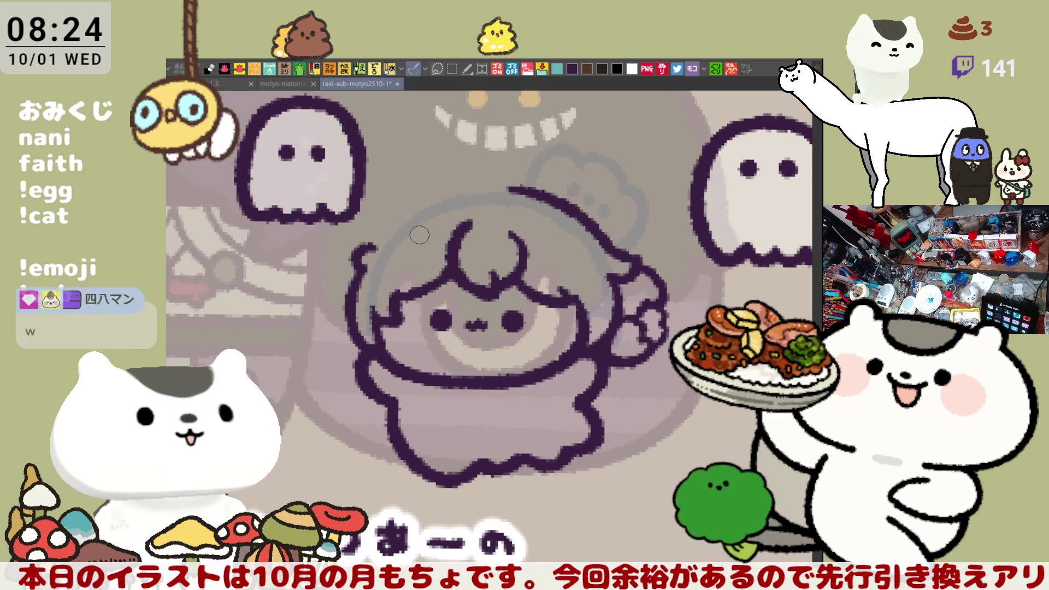
- Mirror the view and draw the top arc of the head, retrying it several times
key("h")
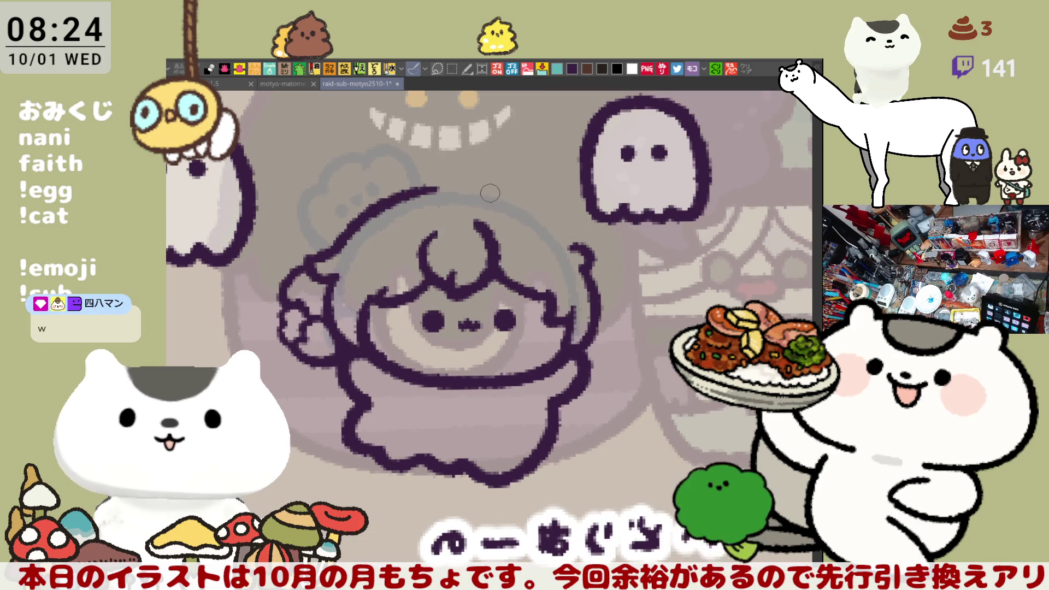
left_click_drag(478, 192, 577, 248)
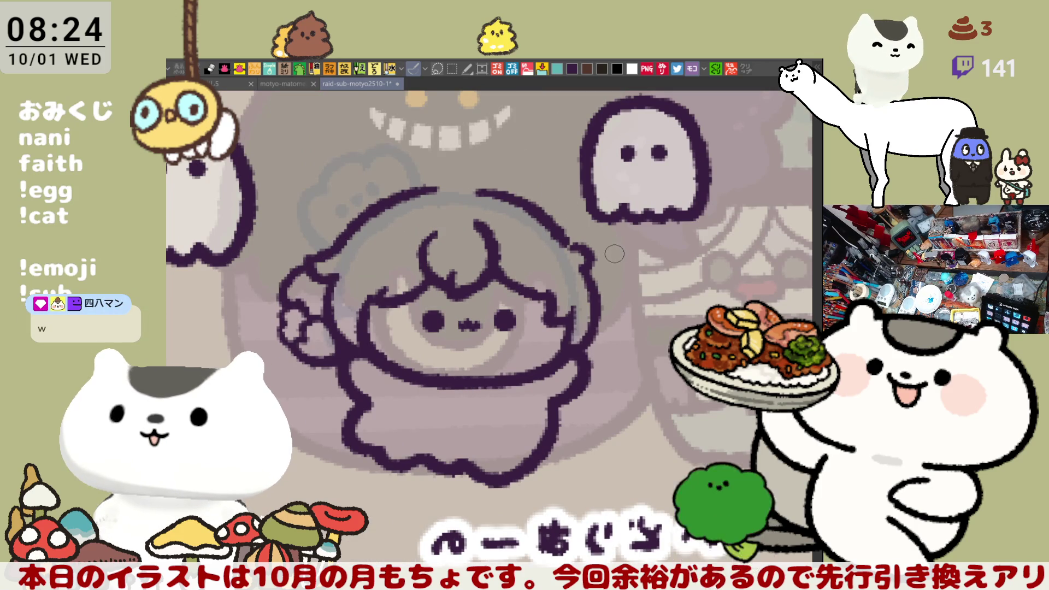
key("ctrl+z")
left_click_drag(475, 192, 569, 246)
key("ctrl+z")
left_click_drag(479, 192, 555, 232)
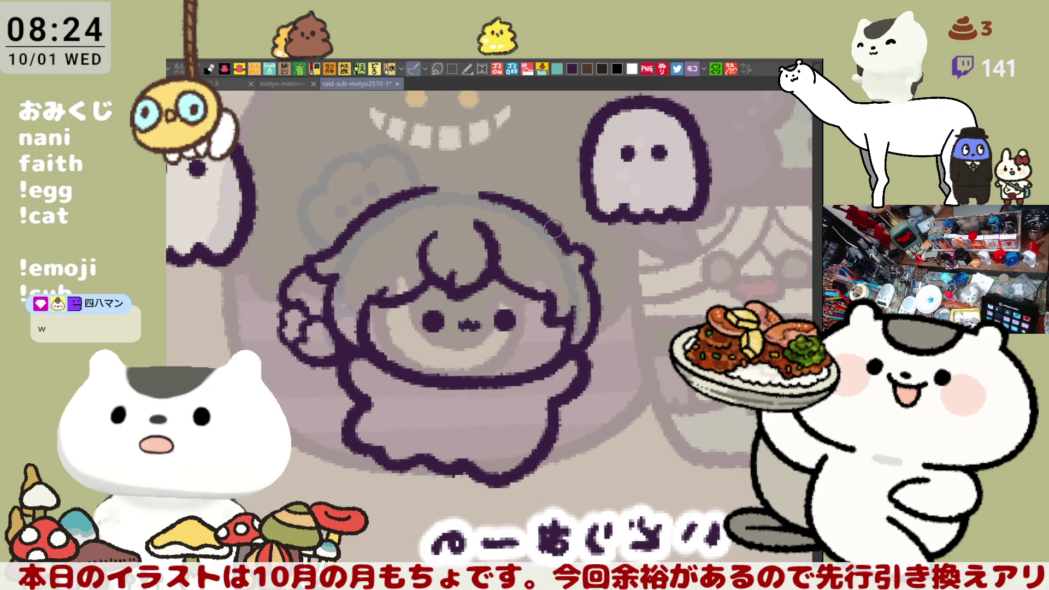
key("ctrl+z")
mouse_move(476, 192)
left_mouse_down()
mouse_move(527, 203)
mouse_move(574, 249)
left_mouse_up()
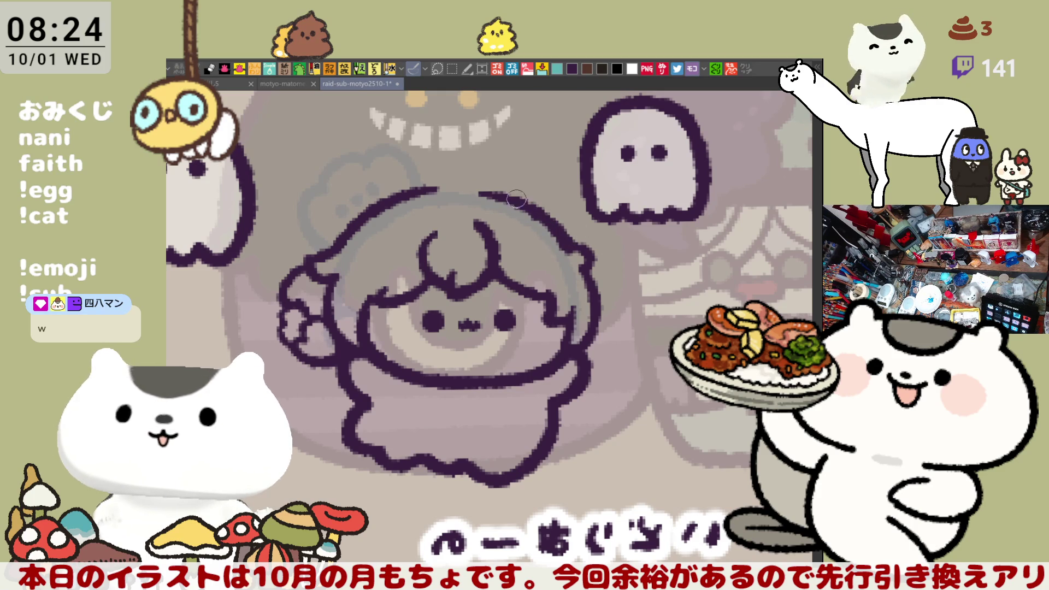
- Add a stroke closing the gap in the top arc, toggling undo/redo to compare versions
left_click_drag(438, 188, 488, 183)
key("ctrl+z")
key("ctrl+y")
key("ctrl+z")
key("ctrl+y")
key("ctrl+z")
key("ctrl+z")
key("ctrl+y")
key("ctrl+z")
key("ctrl+y")
key("ctrl+z")
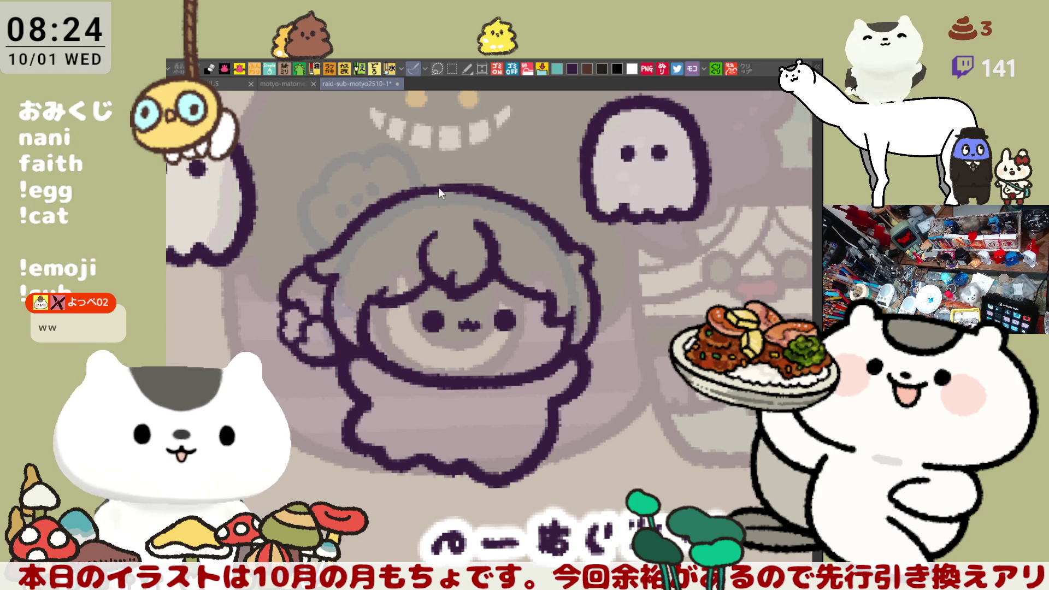
key("ctrl+z")
key("ctrl+y")
key("ctrl+y")
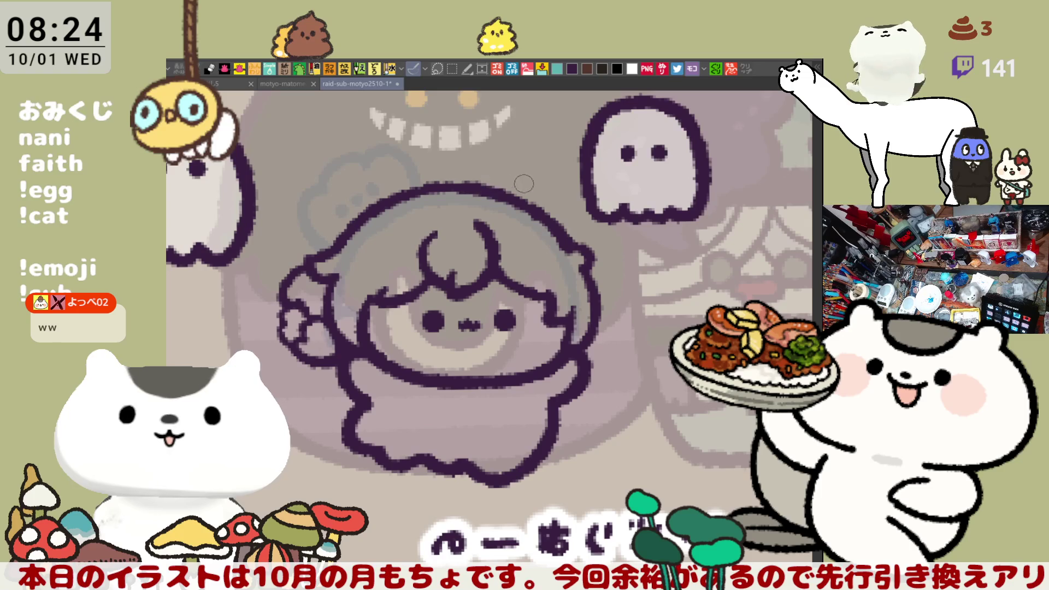
key("ctrl+z")
key("ctrl+y")
key("ctrl+z")
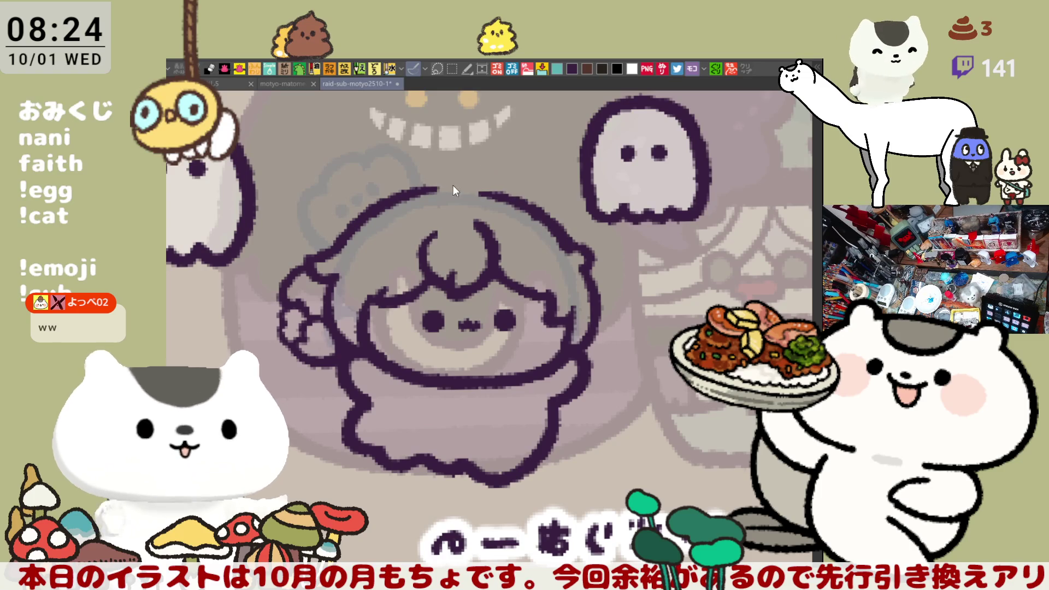
key("ctrl+y")
key("ctrl+z")
key("ctrl+y")
key("ctrl+z")
- Redraw the missing top arc of the head as one smooth continuous curve
mouse_move(426, 189)
left_mouse_down()
mouse_move(505, 196)
mouse_move(538, 216)
left_mouse_up()
left_click_drag(473, 190, 538, 218)
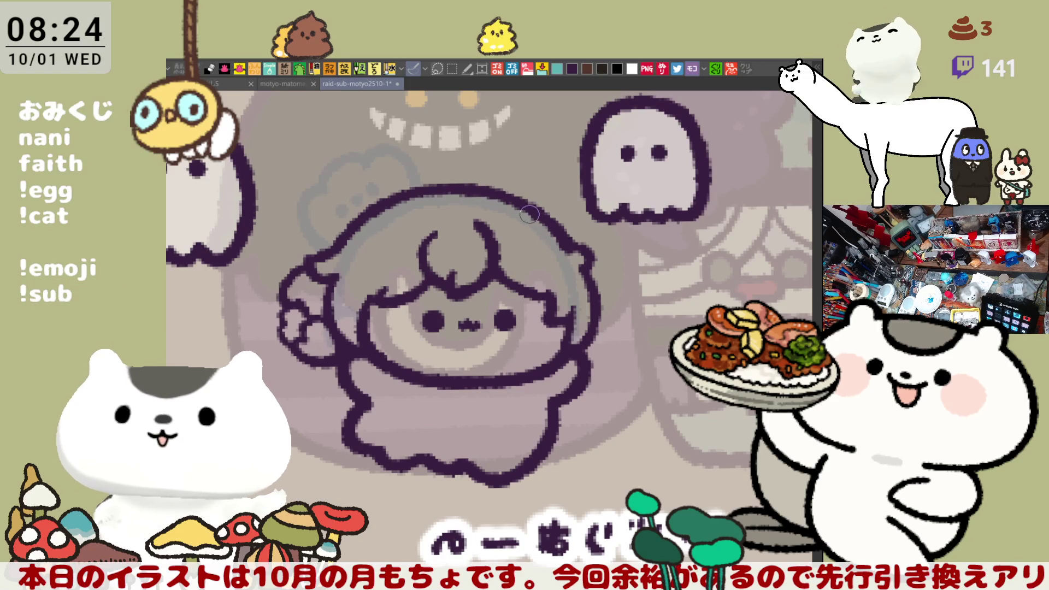
scroll(544, 222, "left", 3)
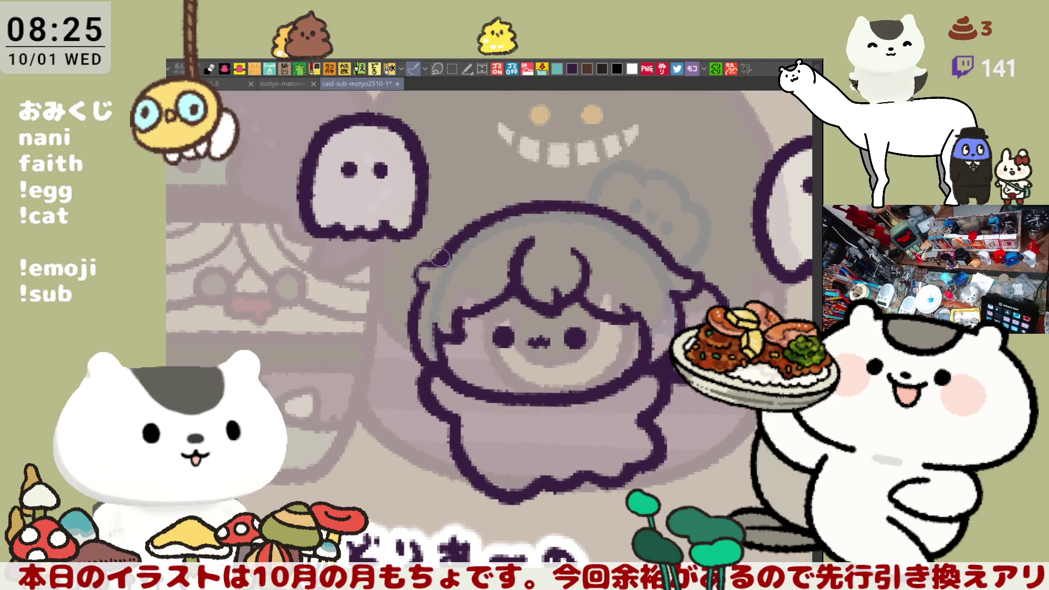
- Rework the outline of the fluffy bun on the character's side with a dab and a new stroke
mouse_move(516, 216)
left_mouse_down()
mouse_move(571, 174)
mouse_move(612, 176)
mouse_move(609, 208)
mouse_move(611, 191)
left_mouse_up()
left_click_drag(577, 298, 578, 234)
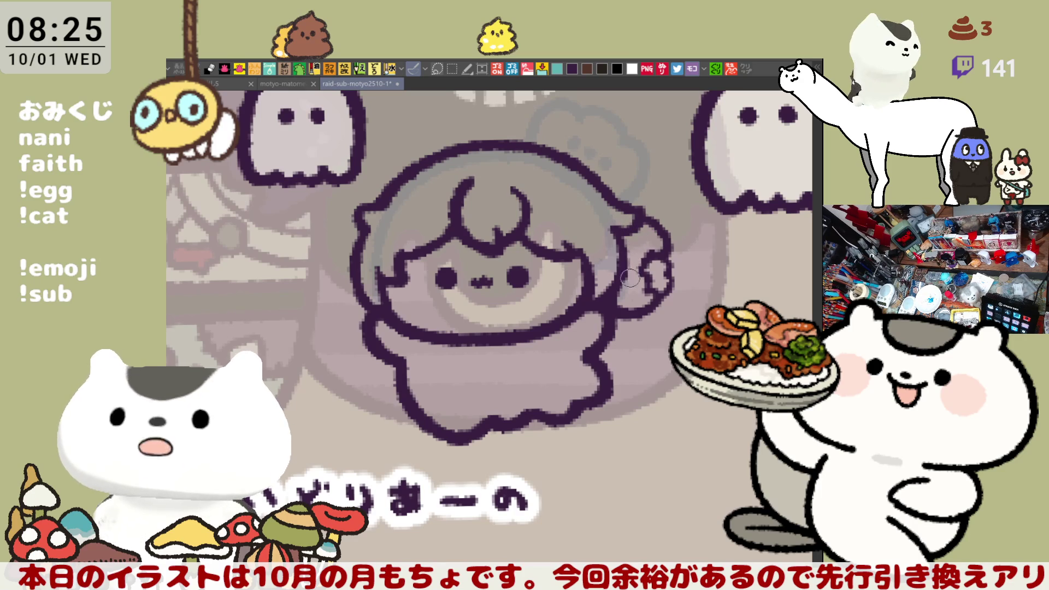
left_click(633, 260)
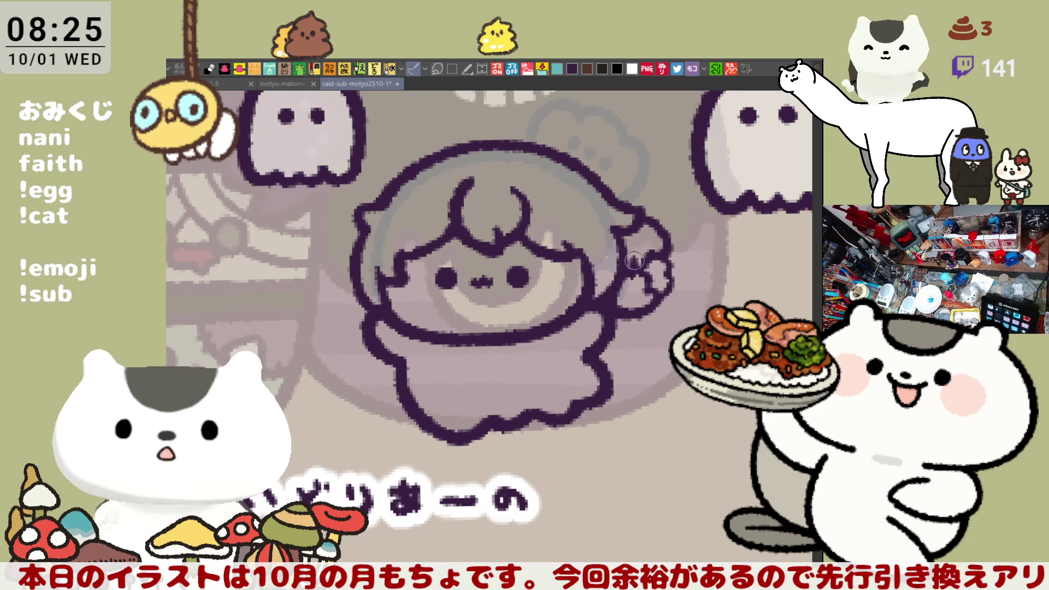
mouse_move(638, 240)
left_mouse_down()
mouse_move(634, 273)
mouse_move(631, 232)
mouse_move(628, 284)
mouse_move(637, 225)
mouse_move(620, 292)
left_mouse_up()
left_click_drag(393, 291, 491, 309)
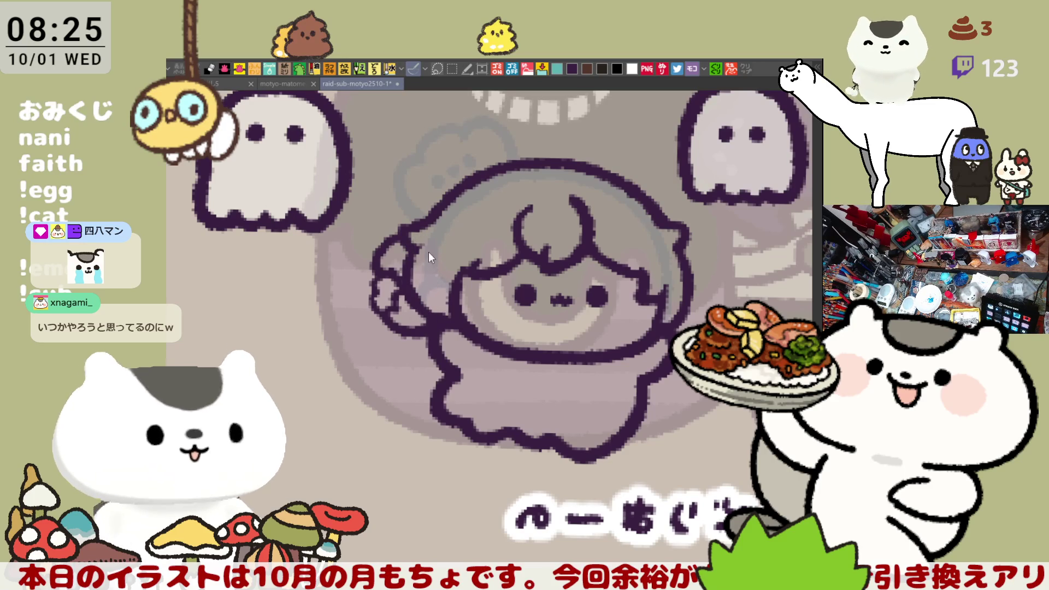
- Draw outline lines down to the hand and along the face's left edge
left_click_drag(414, 247, 440, 318)
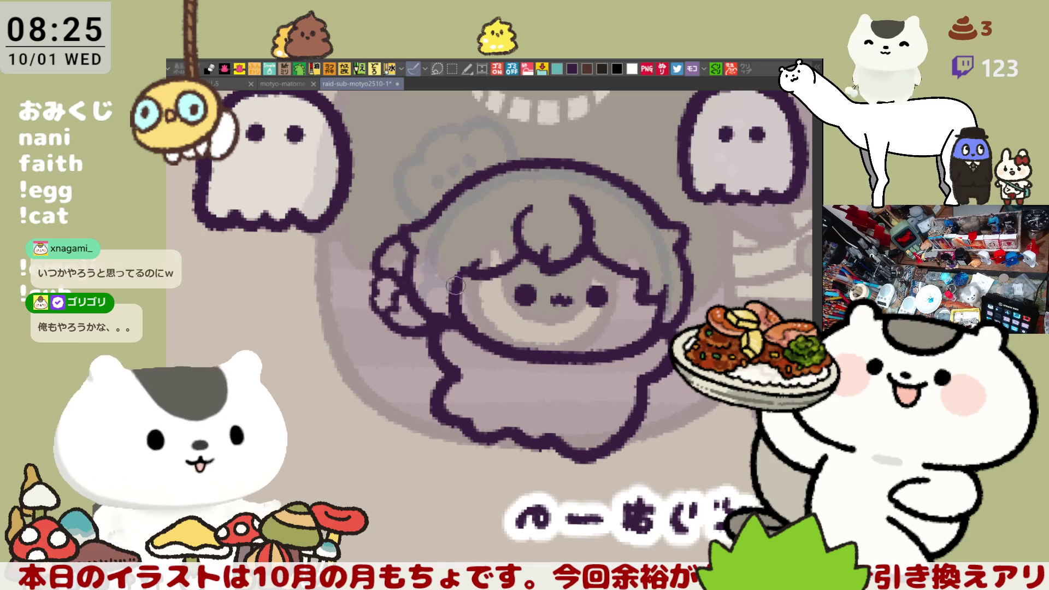
mouse_move(461, 296)
left_mouse_down()
mouse_move(294, 328)
mouse_move(491, 283)
mouse_move(498, 292)
mouse_move(460, 284)
mouse_move(481, 291)
mouse_move(492, 281)
left_mouse_up()
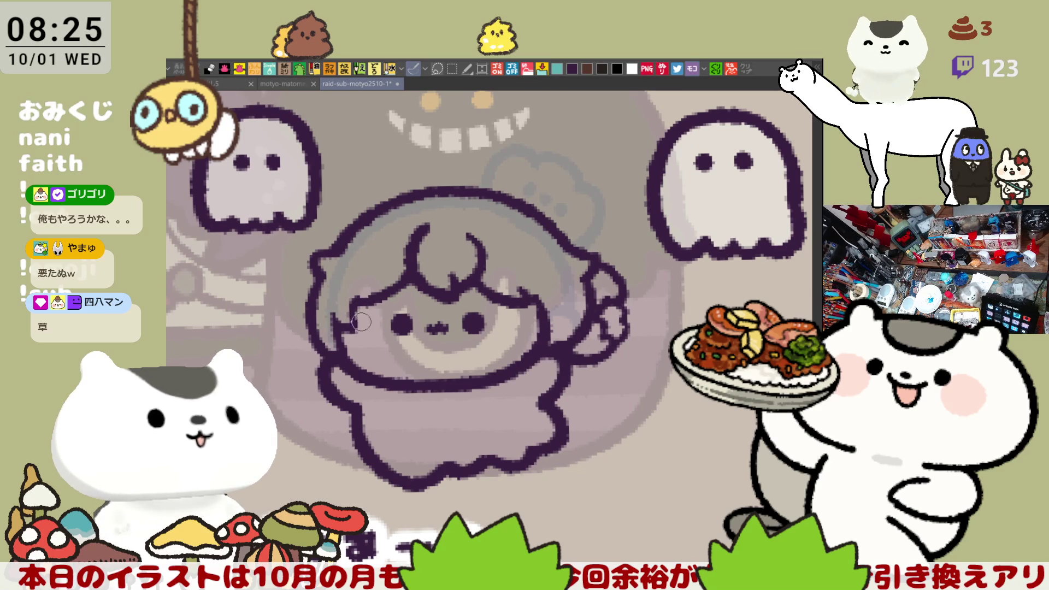
left_click_drag(358, 304, 356, 327)
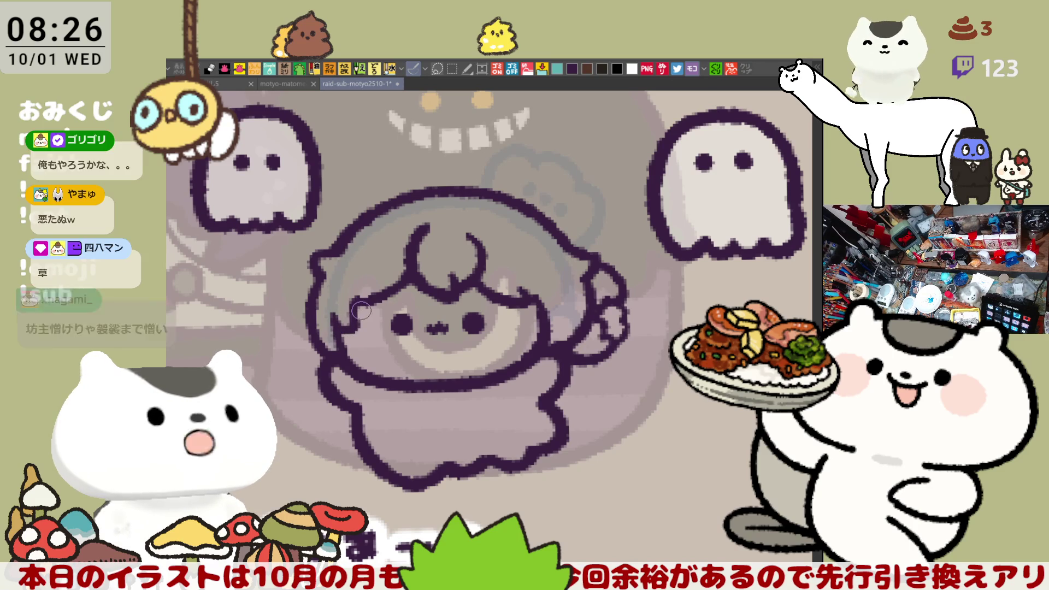
left_click_drag(573, 304, 551, 279)
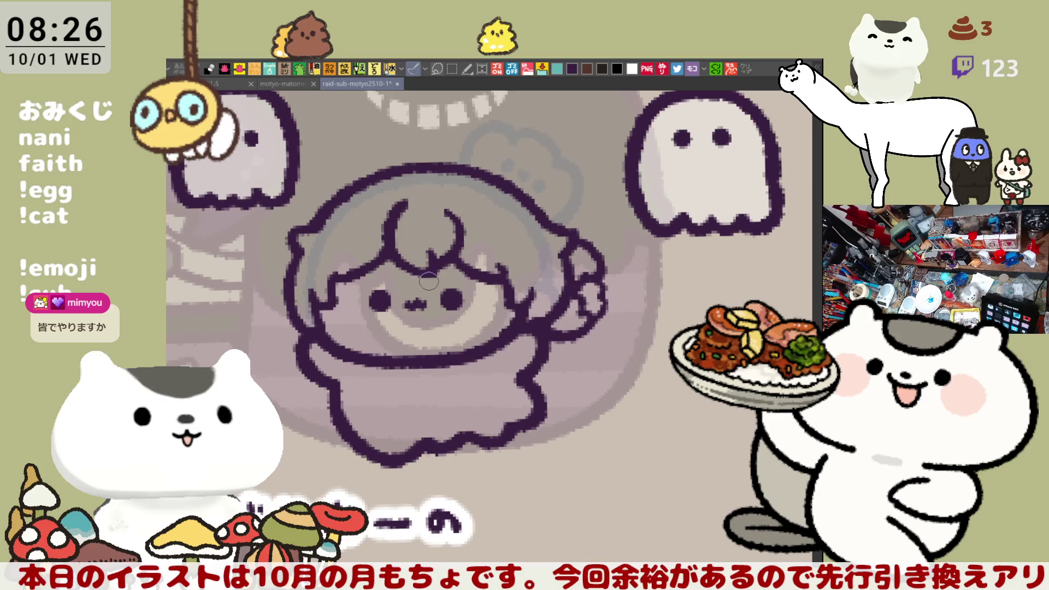
left_click_drag(460, 282, 498, 274)
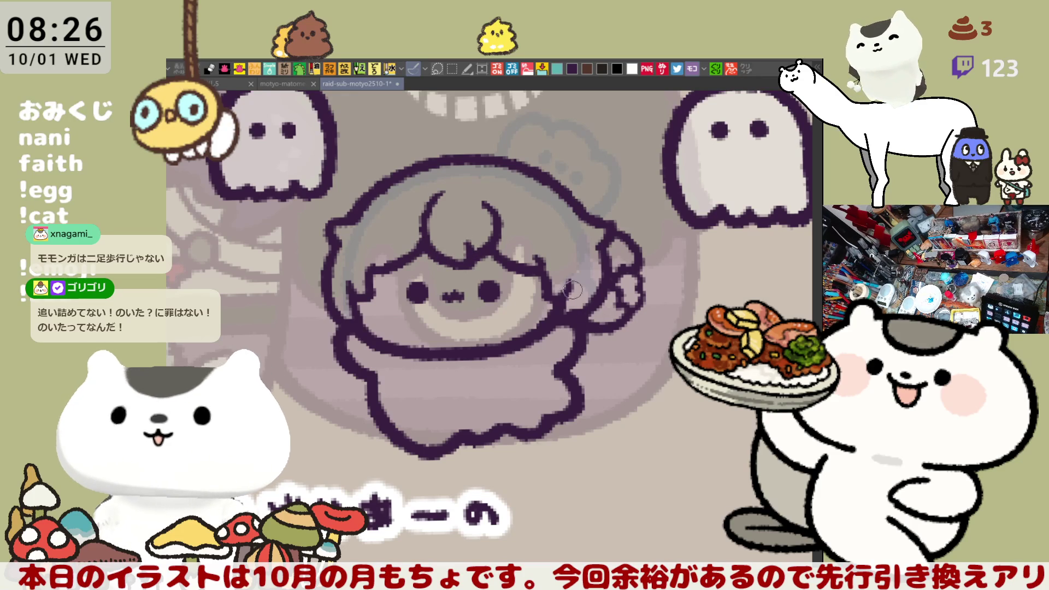
left_click_drag(502, 190, 514, 210)
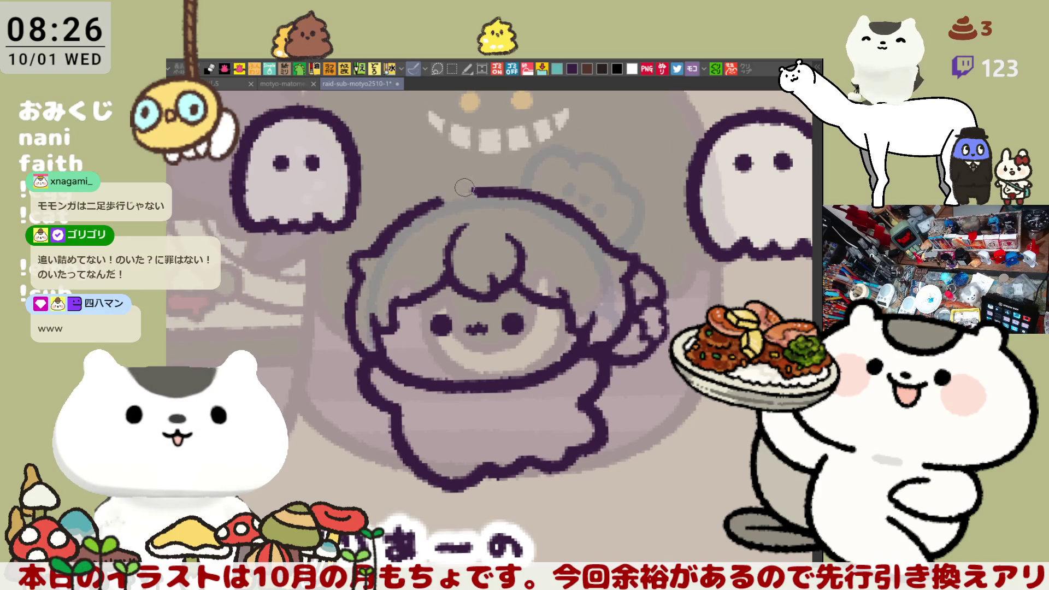
- Add a pointed hair tuft at the head's top-left and redraw the arc across its top-right
mouse_move(465, 189)
left_mouse_down()
mouse_move(440, 175)
mouse_move(470, 195)
left_mouse_up()
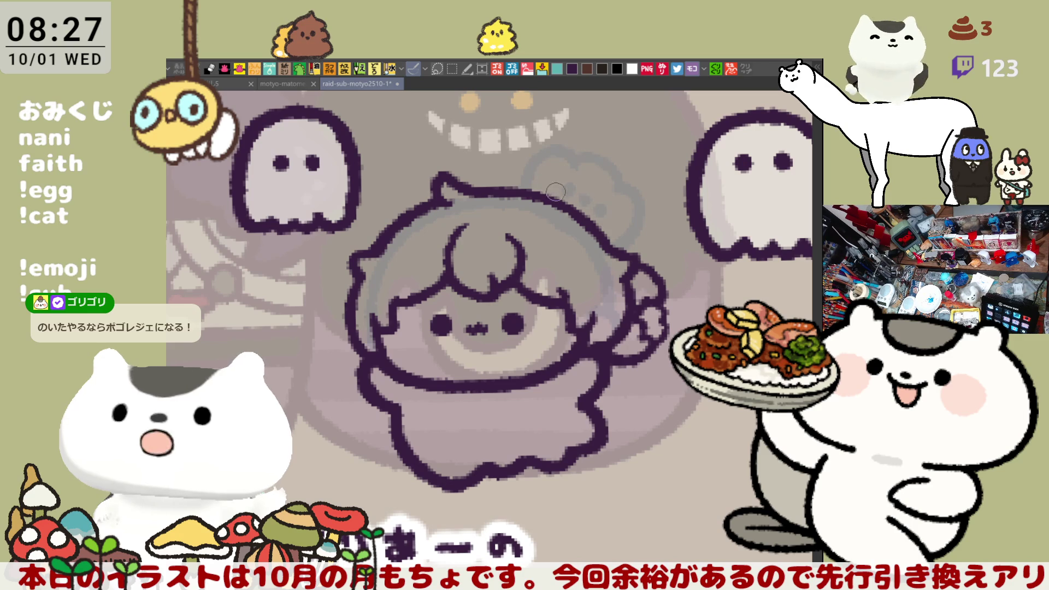
left_click_drag(555, 191, 574, 247)
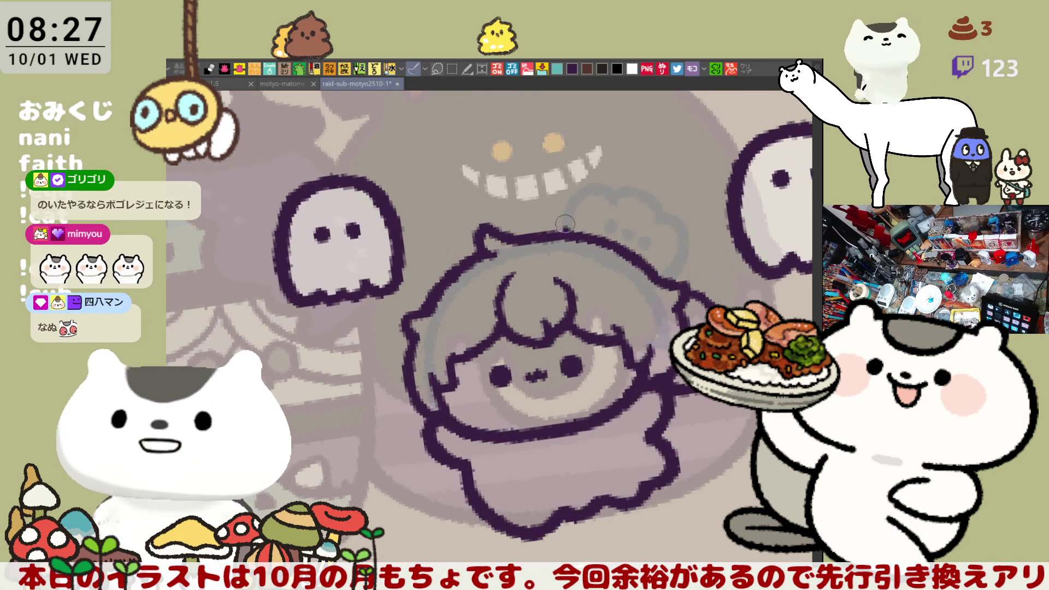
mouse_move(566, 227)
left_mouse_down()
mouse_move(609, 227)
mouse_move(649, 252)
left_mouse_up()
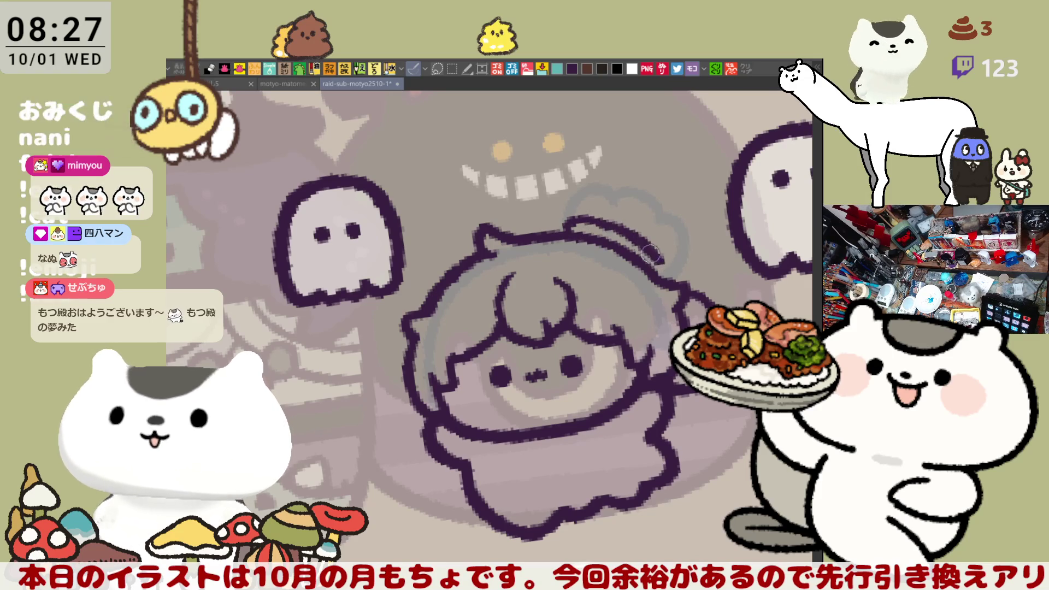
left_click_drag(603, 225, 658, 256)
key("ctrl+z")
key("ctrl+z")
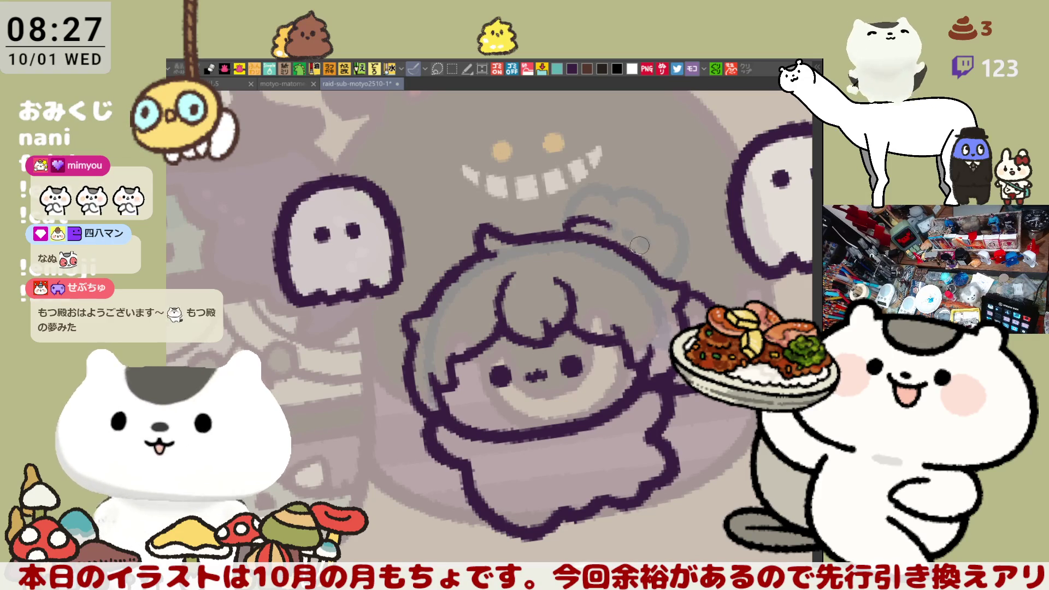
left_click_drag(583, 219, 657, 256)
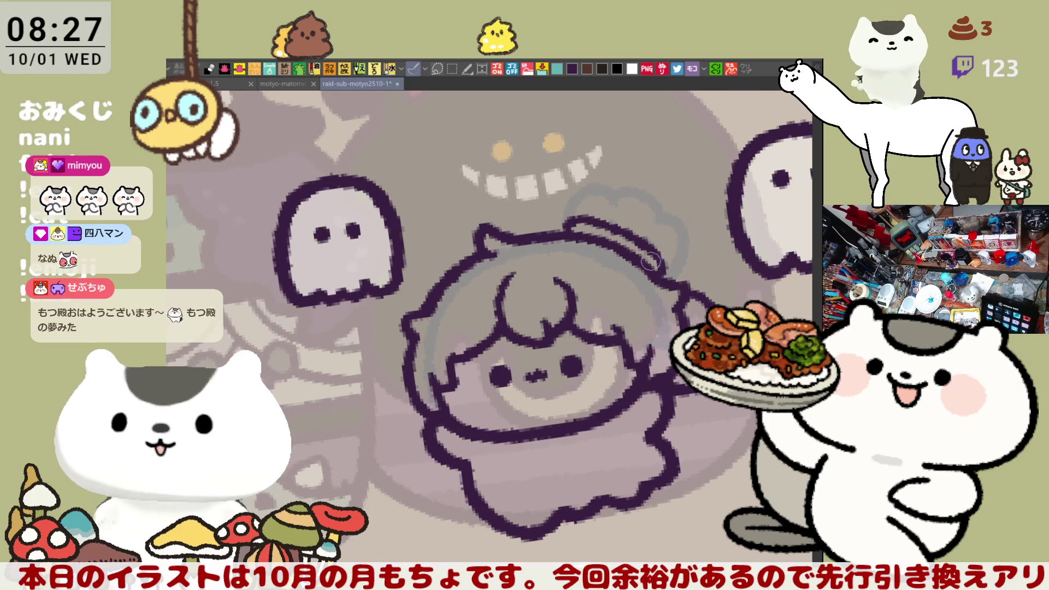
key("asciicircum")
key("asciicircum")
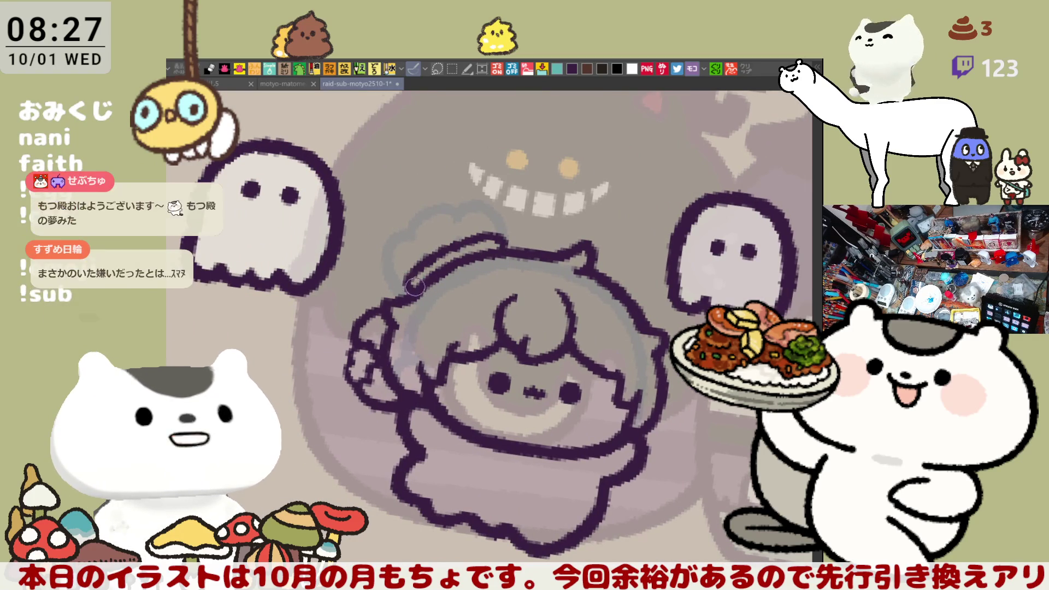
key("h")
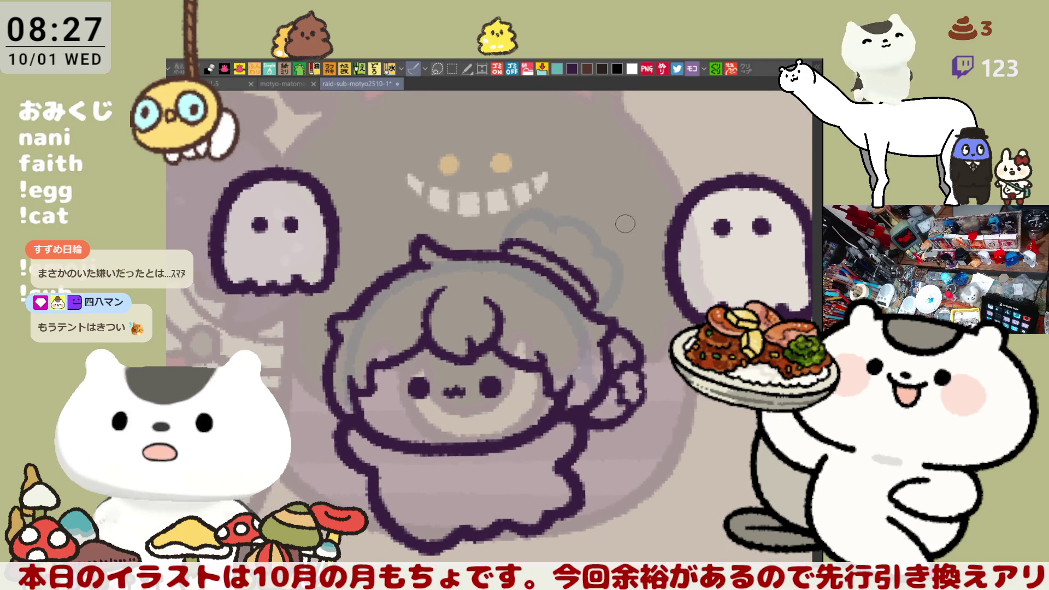
left_click_drag(616, 221, 515, 238)
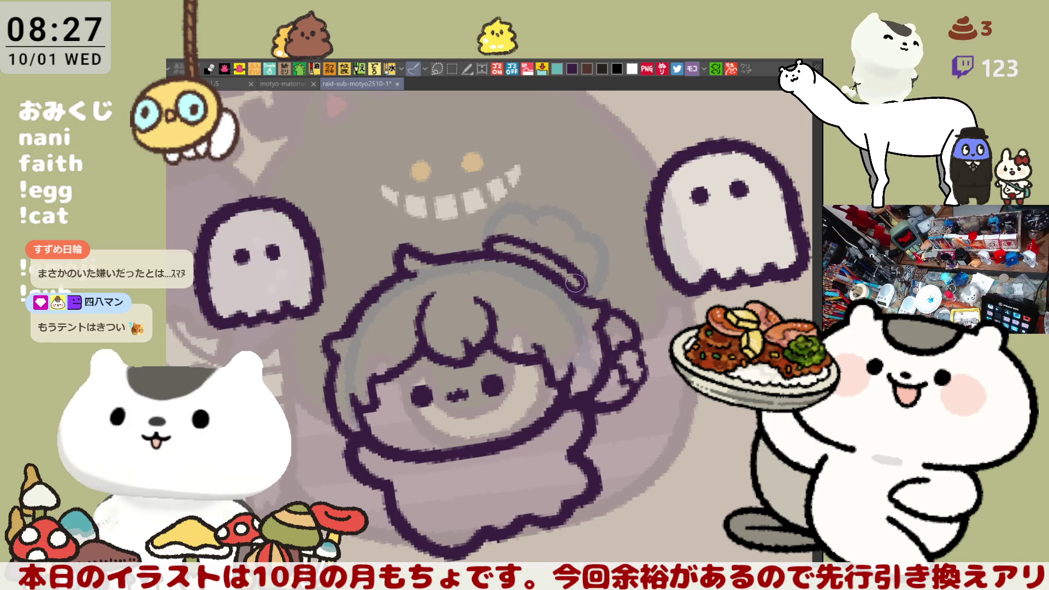
key("minus")
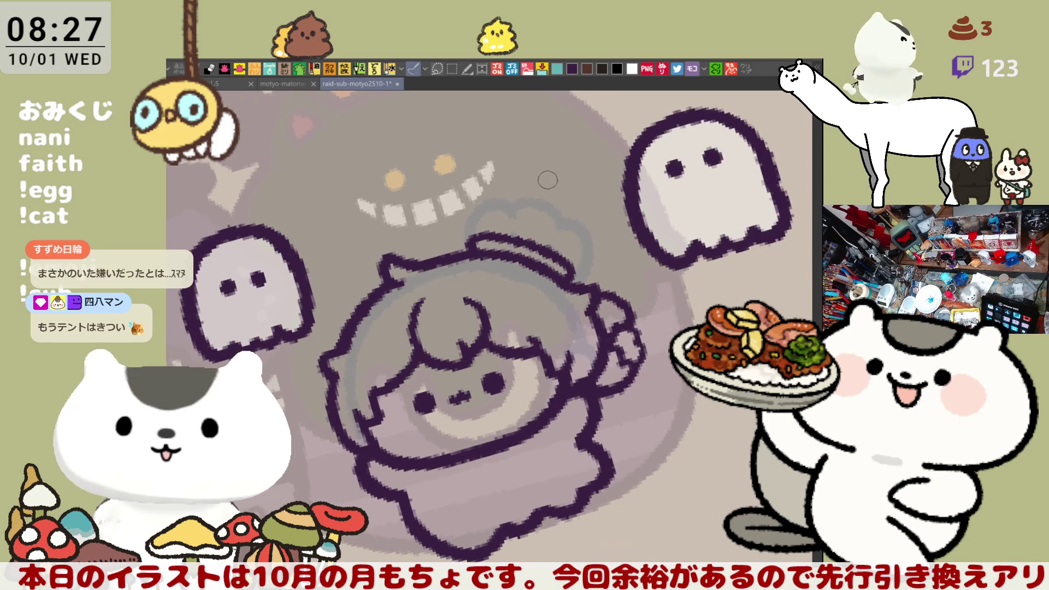
- Ink the rounded hat outline on the chibi's head, redoing strokes until the curve and right side sit right
scroll(466, 250, "up", 3)
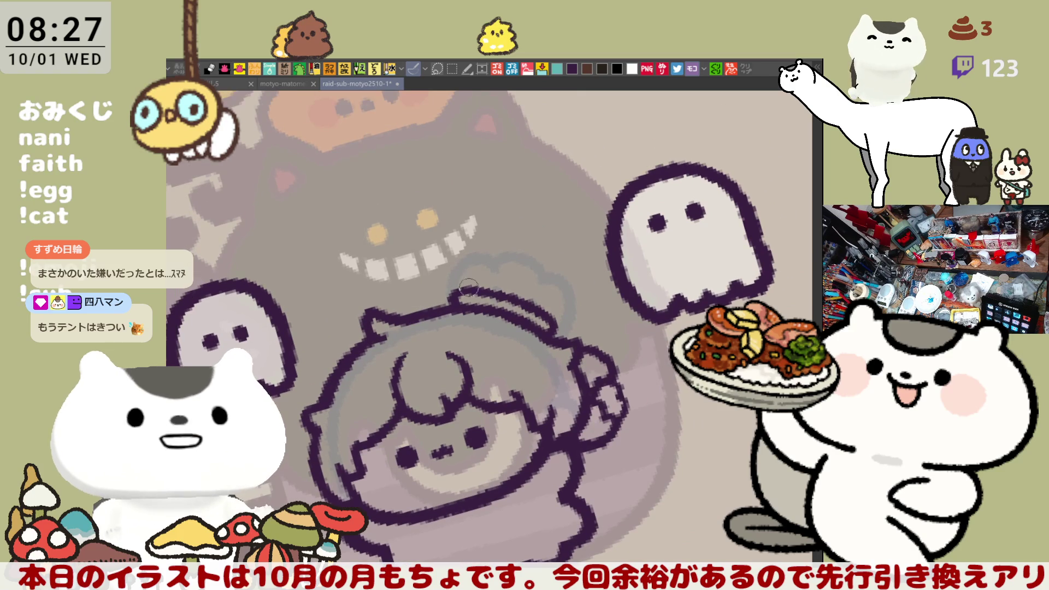
left_click_drag(454, 297, 465, 247)
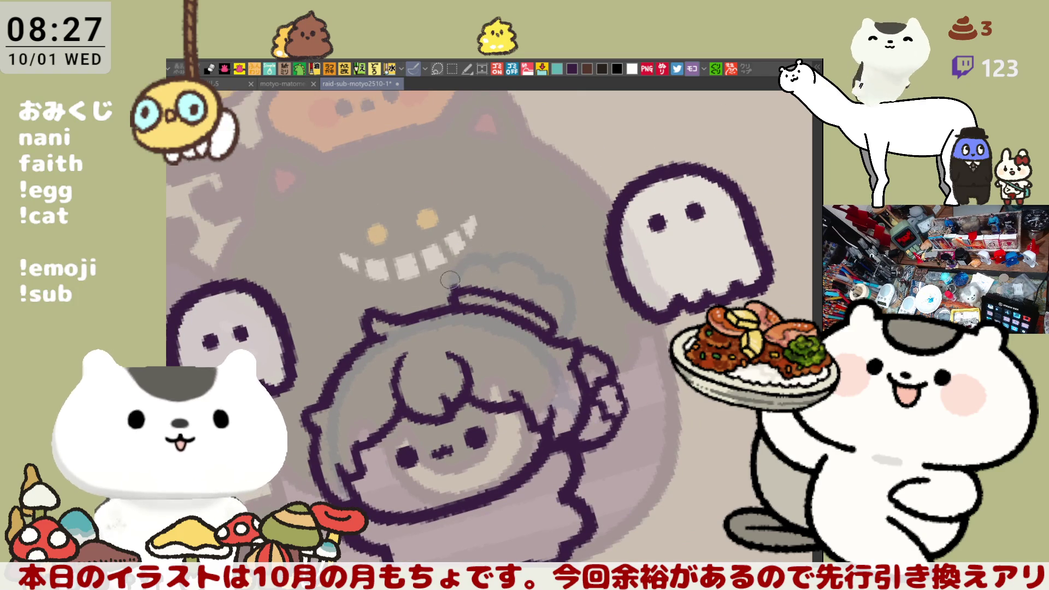
key("ctrl+z")
mouse_move(455, 297)
left_mouse_down()
mouse_move(461, 248)
mouse_move(501, 257)
left_mouse_up()
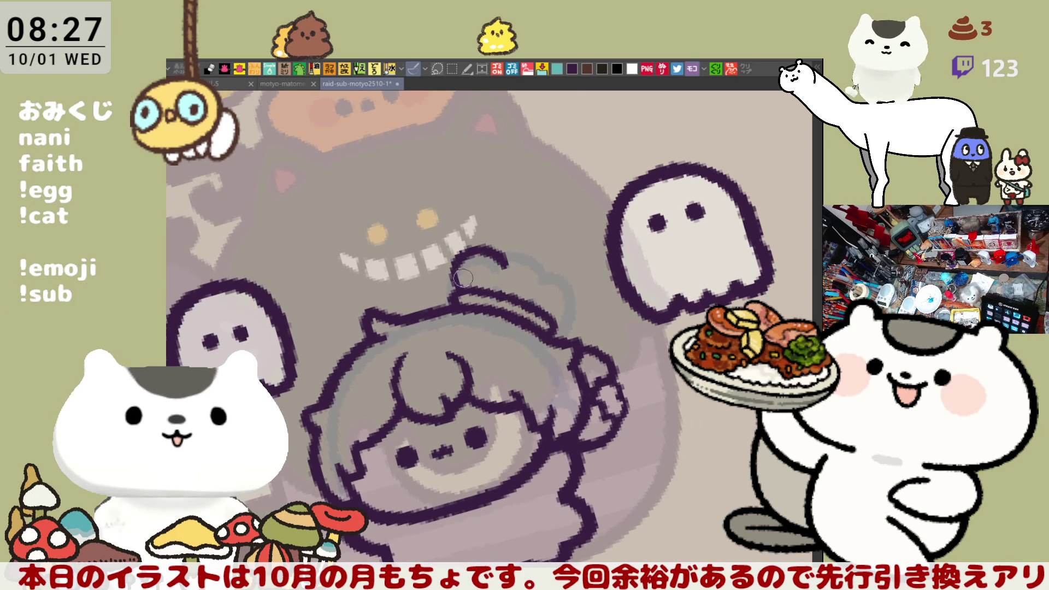
mouse_move(517, 265)
left_mouse_down()
mouse_move(529, 256)
mouse_move(539, 267)
left_mouse_up()
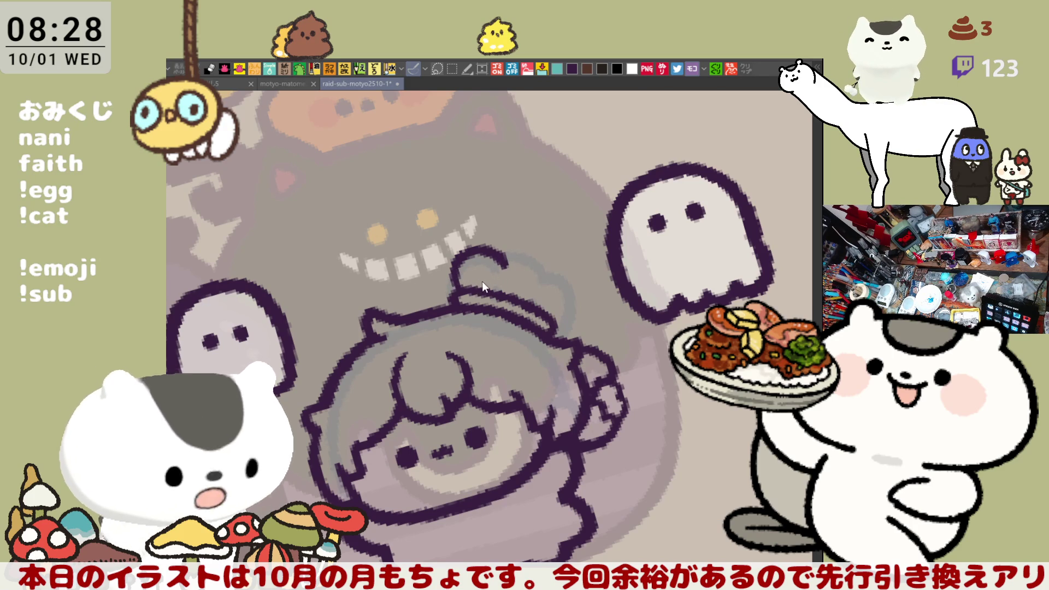
left_click_drag(458, 290, 493, 250)
key("ctrl+z")
left_click_drag(453, 295, 501, 254)
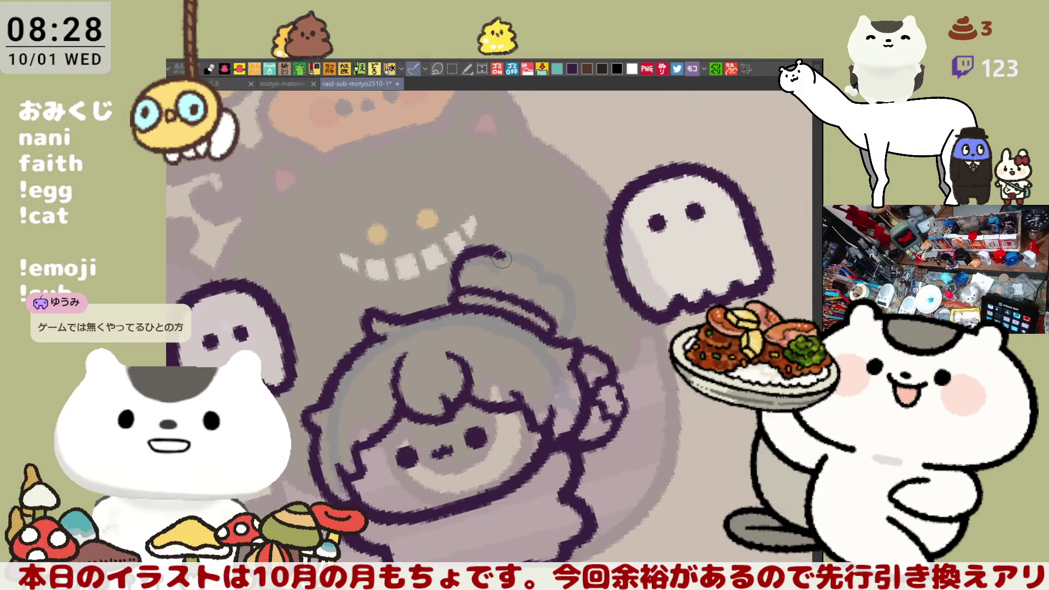
mouse_move(501, 259)
left_mouse_down()
mouse_move(539, 267)
mouse_move(565, 306)
mouse_move(581, 304)
left_mouse_up()
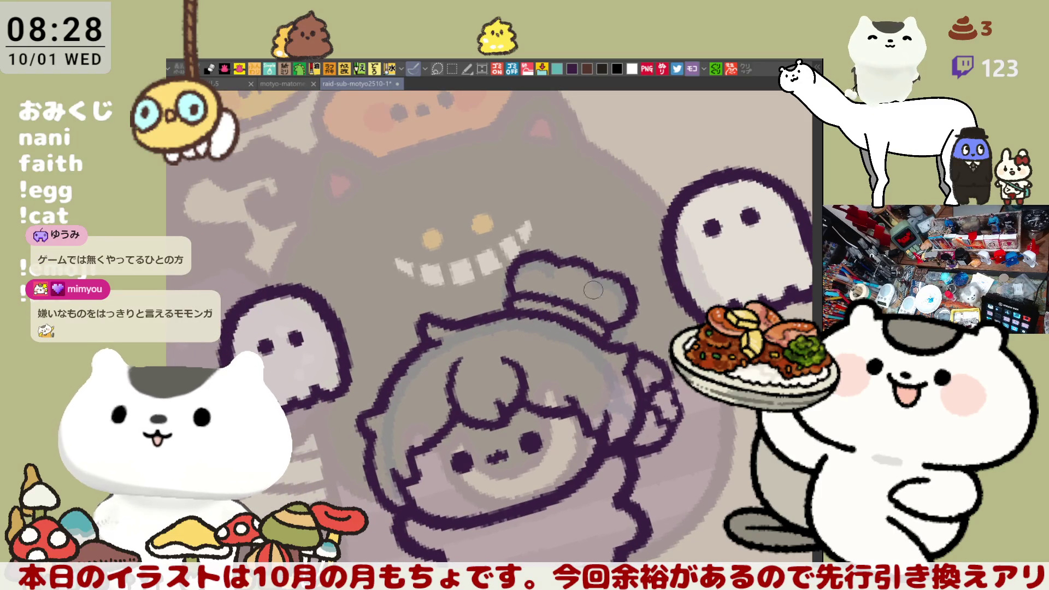
key("ctrl+z")
mouse_move(590, 265)
left_mouse_down()
mouse_move(611, 276)
mouse_move(602, 320)
left_mouse_up()
key("ctrl+z")
left_click_drag(606, 274, 604, 324)
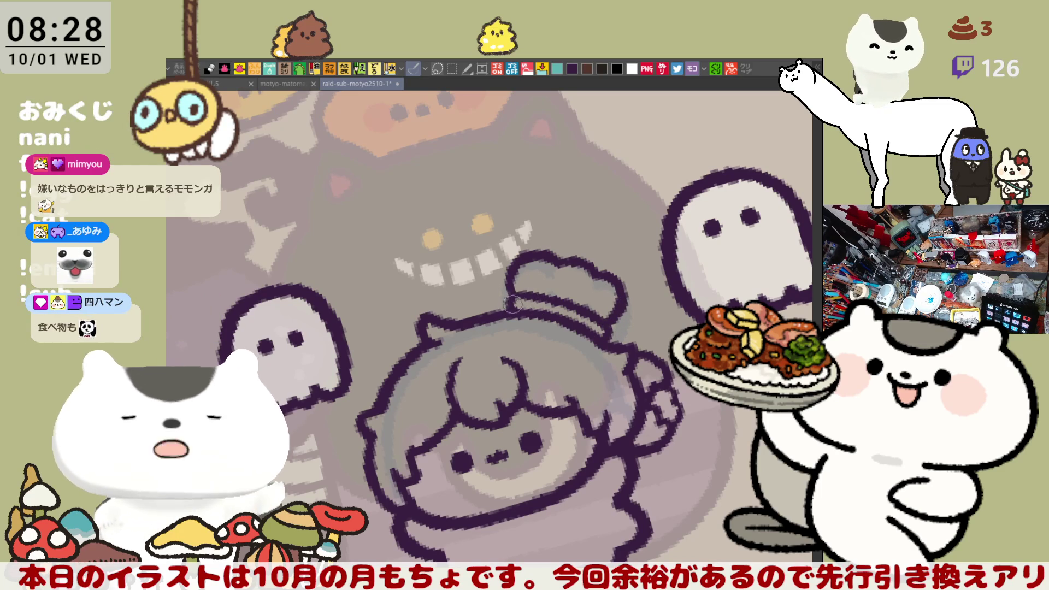
- With the view rotated slightly, draw a small curled hook closed into a loop on top of the hat
key("minus")
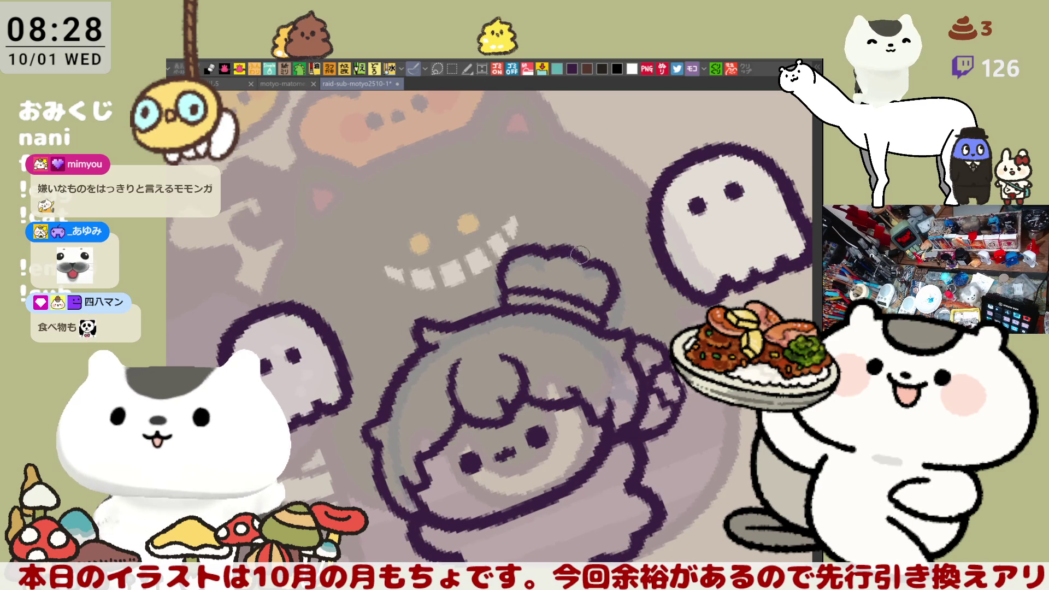
left_click_drag(542, 247, 525, 280)
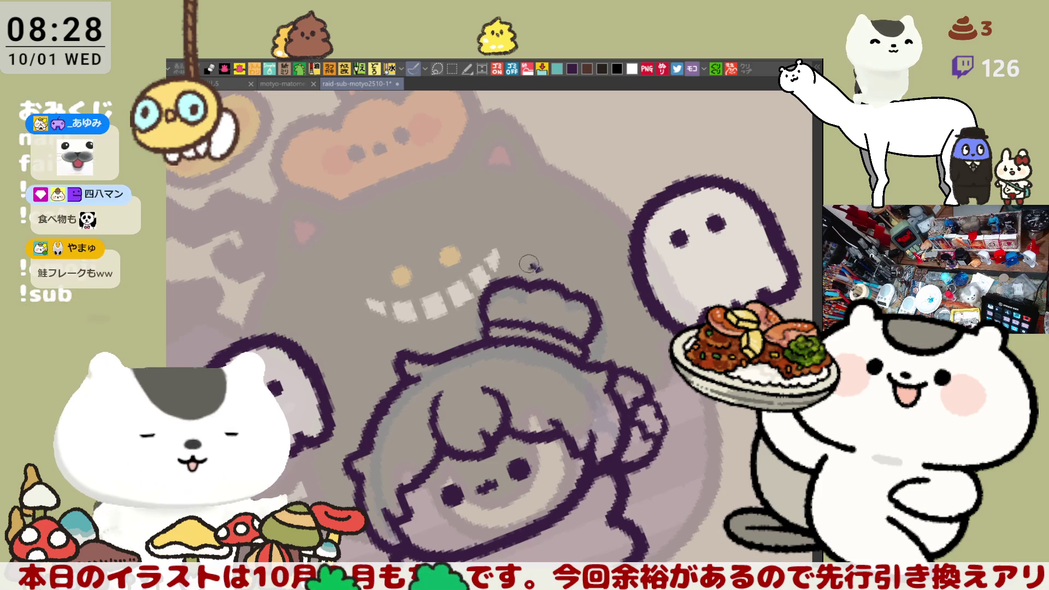
left_click_drag(534, 266, 546, 256)
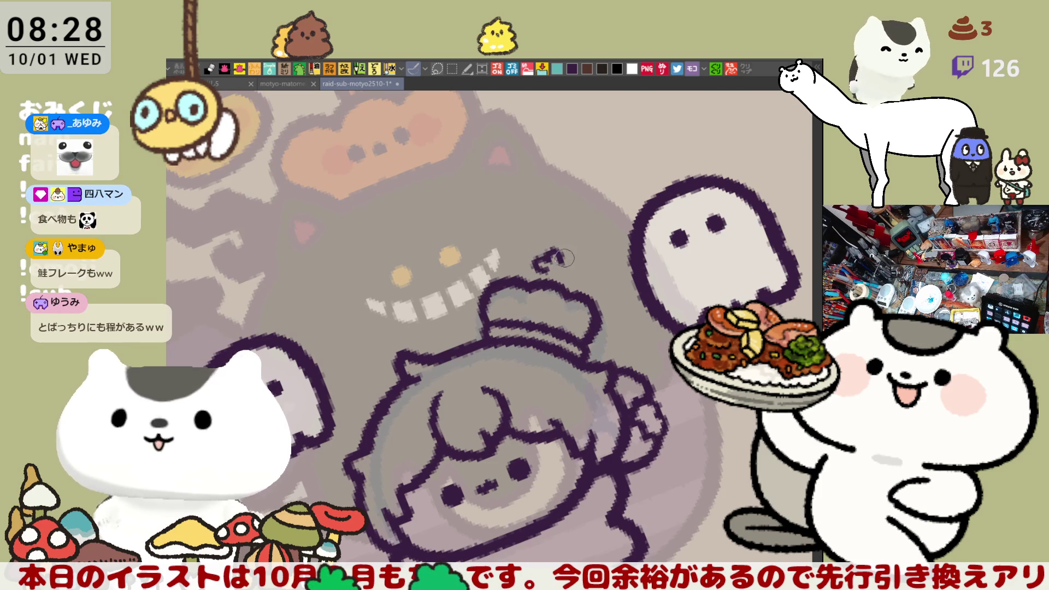
left_click_drag(550, 253, 563, 263)
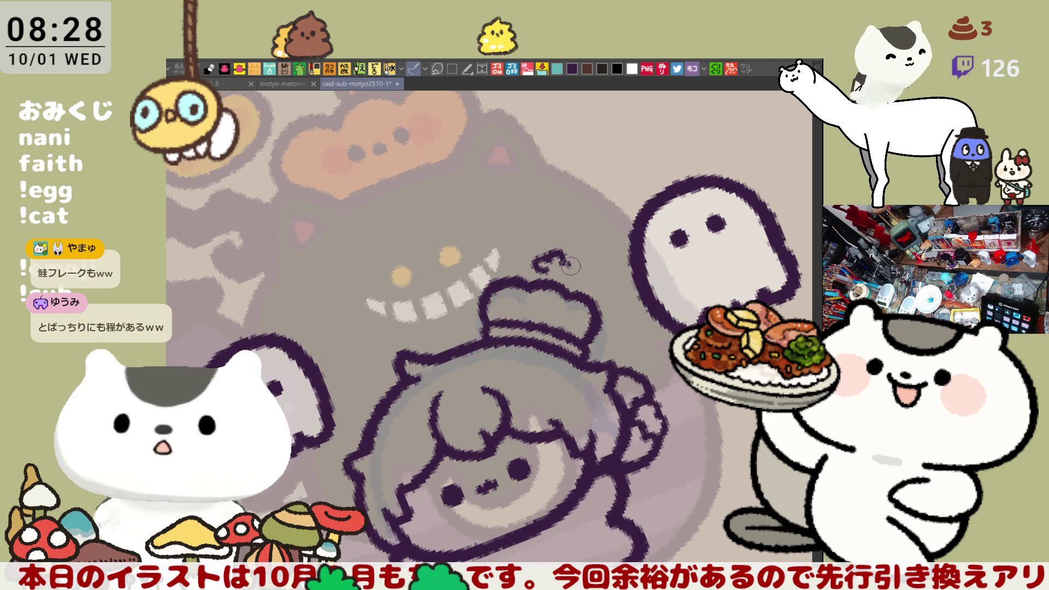
left_click_drag(565, 254, 561, 273)
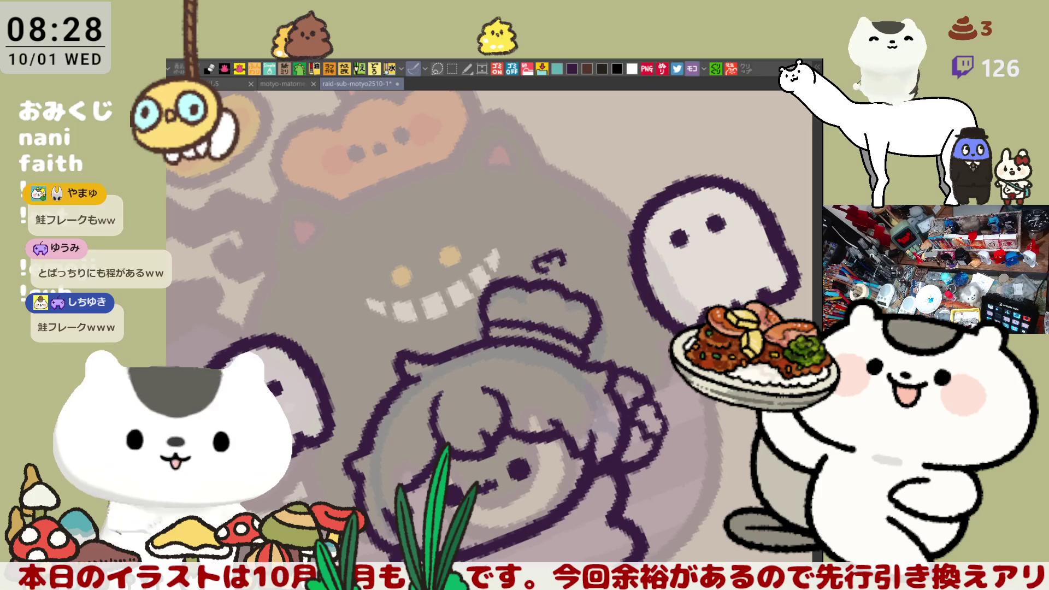
mouse_move(563, 268)
left_mouse_down()
mouse_move(546, 271)
mouse_move(559, 276)
left_mouse_up()
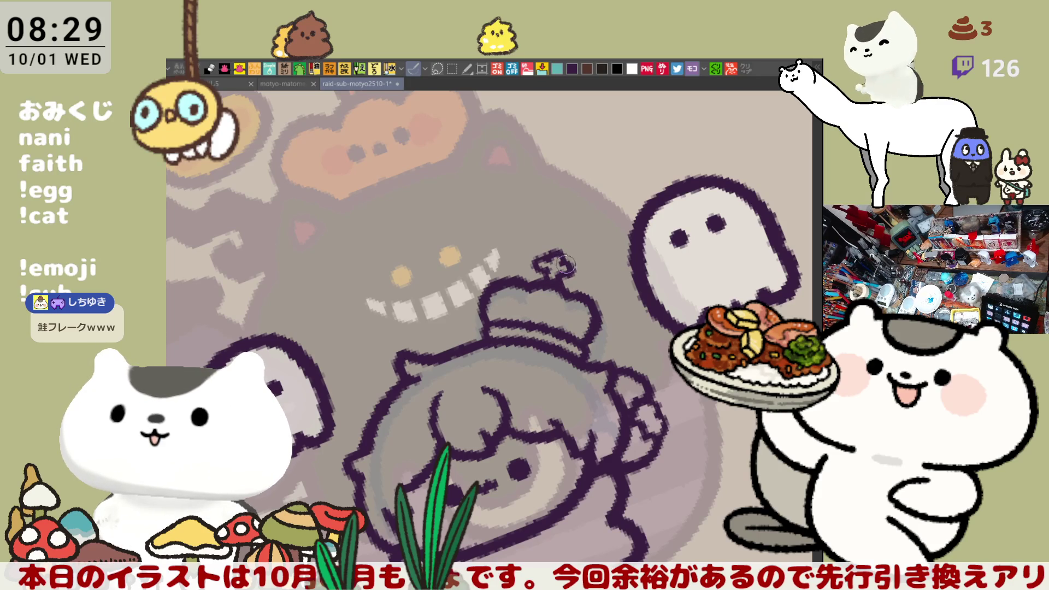
- Draw vertical ridge lines across the crown and reshape its right-side outline
mouse_move(569, 258)
left_mouse_down()
mouse_move(632, 239)
mouse_move(620, 219)
left_mouse_up()
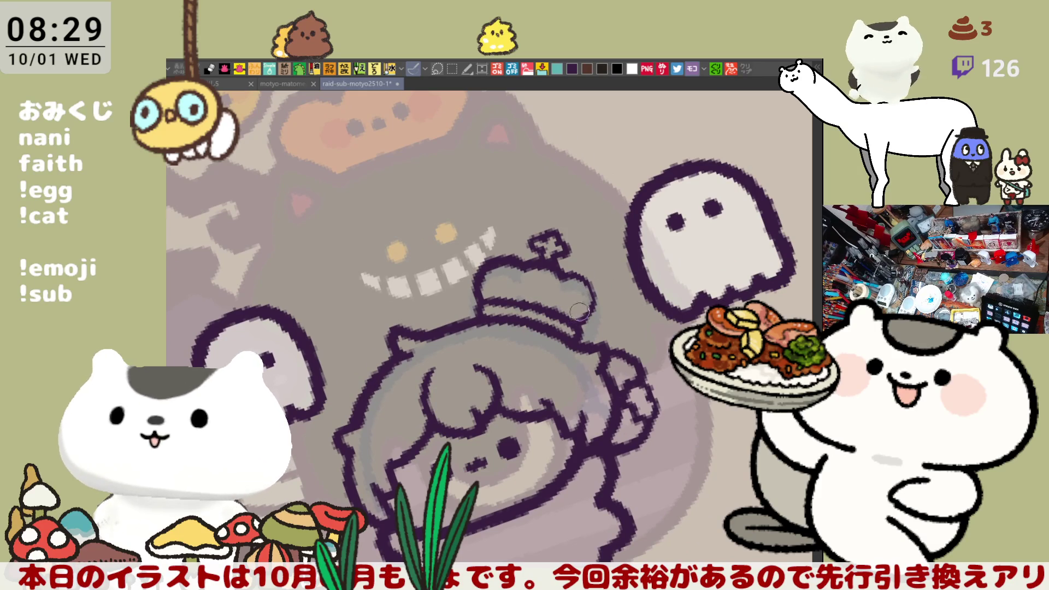
left_click_drag(573, 276, 574, 323)
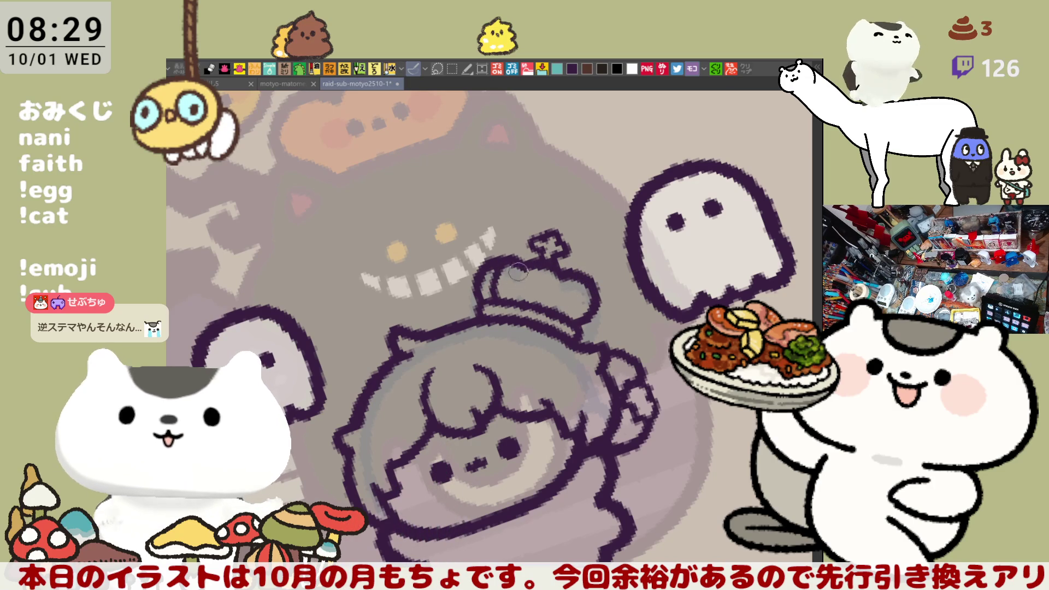
mouse_move(514, 269)
left_mouse_down()
mouse_move(507, 301)
mouse_move(522, 309)
left_mouse_up()
left_click_drag(541, 256, 527, 312)
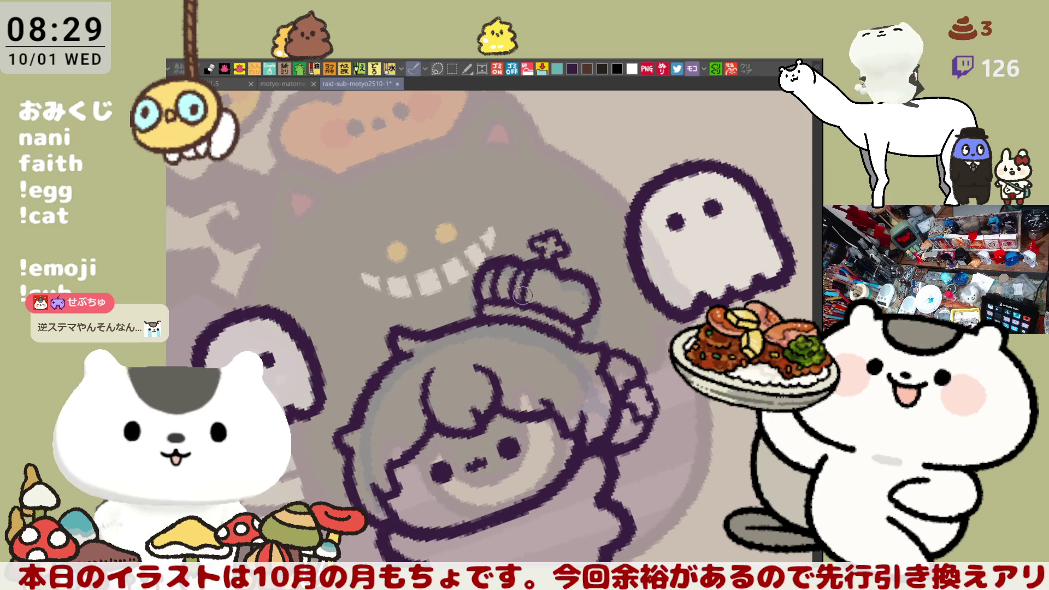
mouse_move(541, 256)
left_mouse_down()
mouse_move(516, 308)
mouse_move(512, 295)
mouse_move(540, 311)
left_mouse_up()
mouse_move(560, 276)
left_mouse_down()
mouse_move(529, 263)
mouse_move(524, 300)
left_mouse_up()
mouse_move(562, 257)
left_mouse_down()
mouse_move(538, 311)
mouse_move(556, 281)
mouse_move(538, 312)
mouse_move(554, 309)
left_mouse_up()
mouse_move(588, 273)
left_mouse_down()
mouse_move(560, 323)
mouse_move(568, 316)
left_mouse_up()
- Refine the crown's left outline in a flipped view, then return the view upright and centred
key("h")
mouse_move(314, 320)
left_mouse_down()
mouse_move(478, 277)
mouse_move(502, 303)
left_mouse_up()
left_click_drag(498, 252, 508, 311)
mouse_move(500, 271)
left_mouse_down()
mouse_move(516, 320)
mouse_move(505, 309)
mouse_move(511, 262)
mouse_move(514, 289)
left_mouse_up()
key("h")
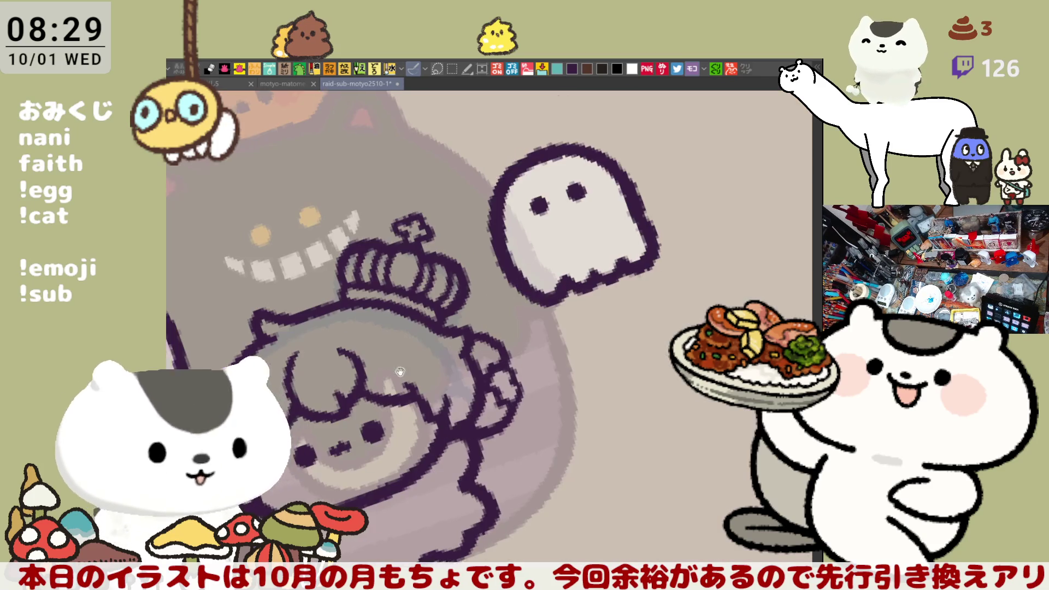
mouse_move(603, 365)
left_mouse_down()
mouse_move(405, 329)
mouse_move(404, 347)
mouse_move(407, 316)
left_mouse_up()
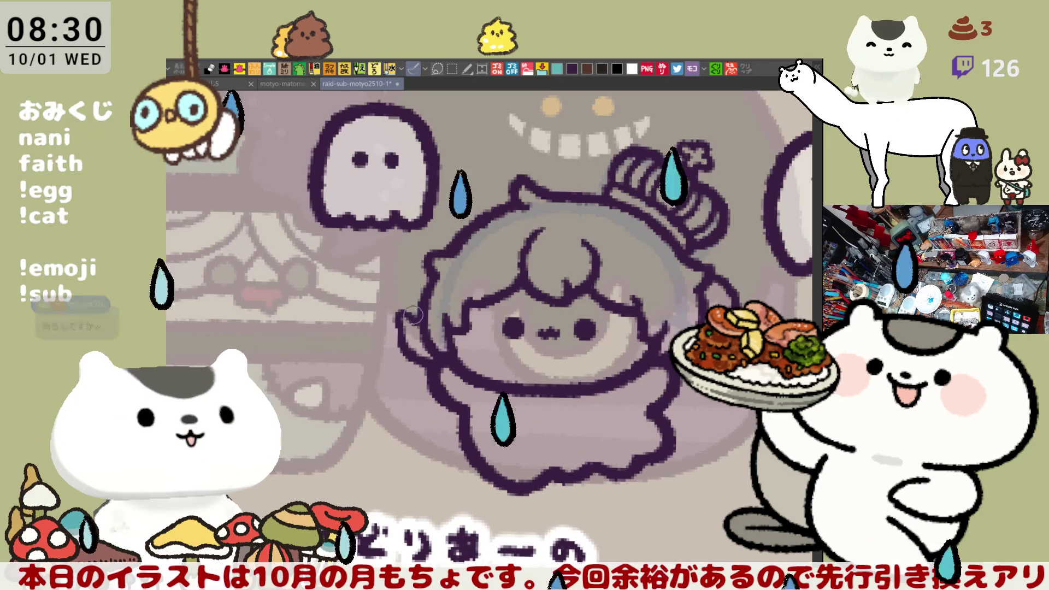
- Add a short stroke reshaping the top end of the raised arm, then scroll the canvas down
left_click_drag(401, 317, 419, 304)
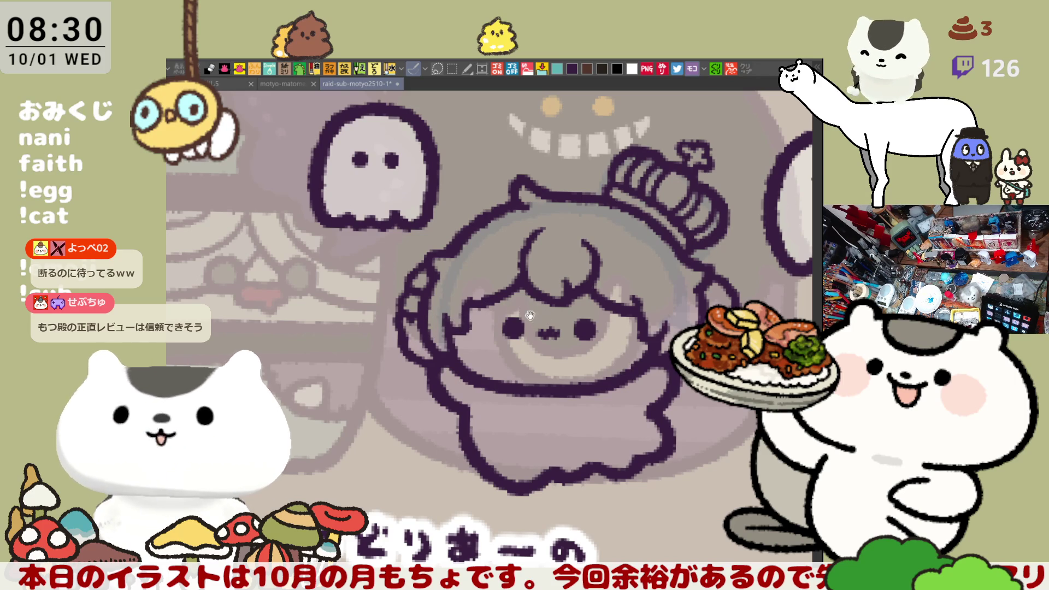
scroll(481, 301, "down", 1)
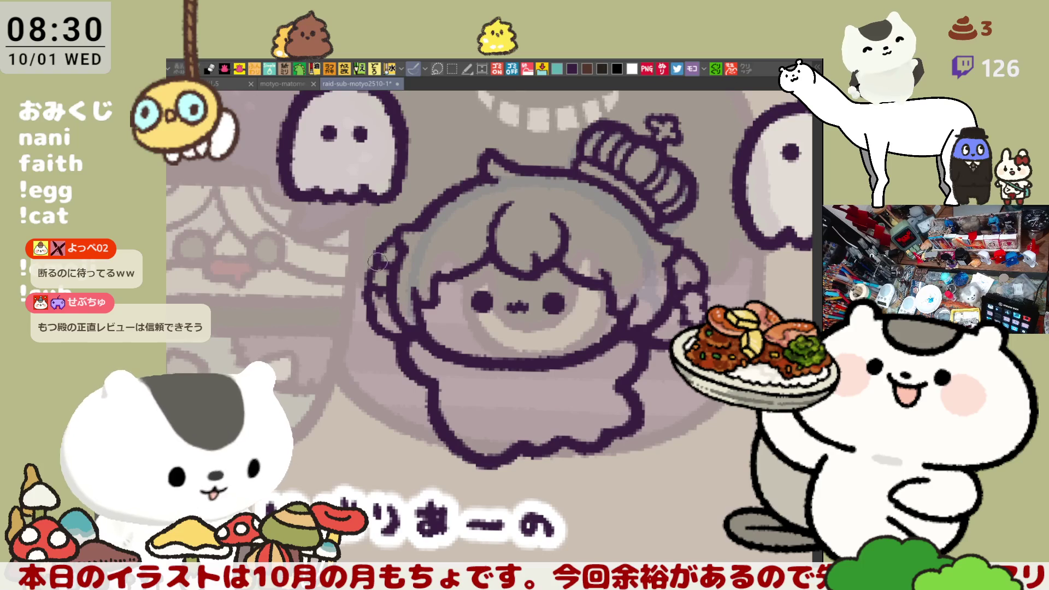
scroll(394, 276, "down", 1)
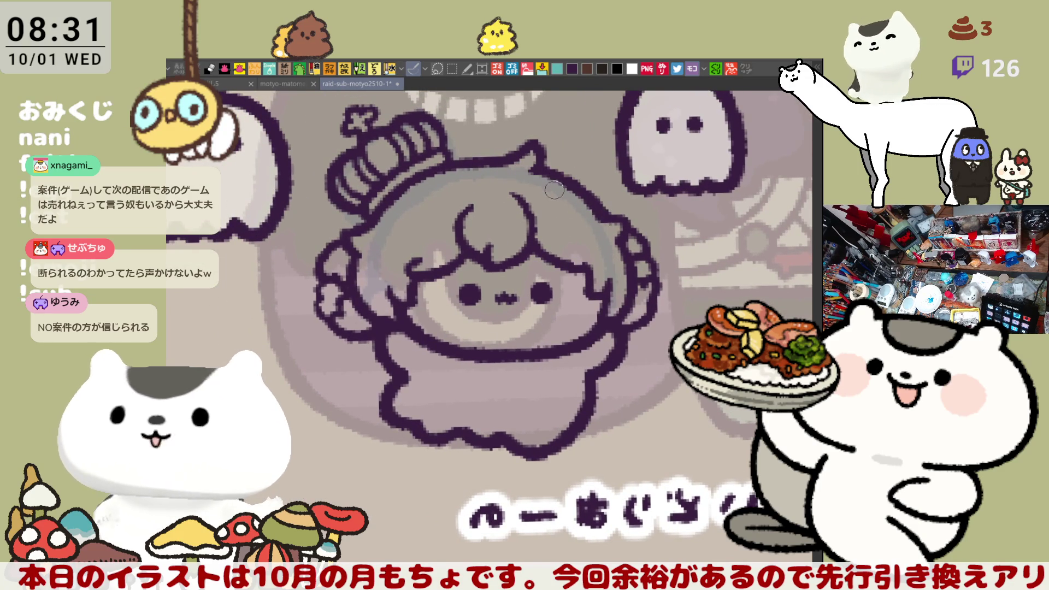
- Flip and recenter the view, then extend the head outline's spike into a taller point
key("h")
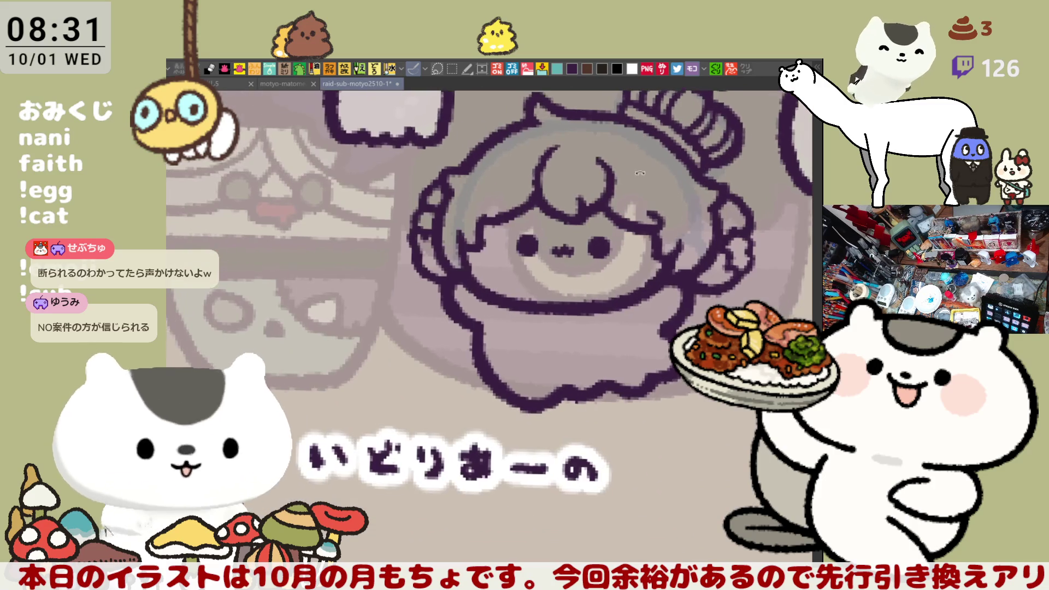
key("minus")
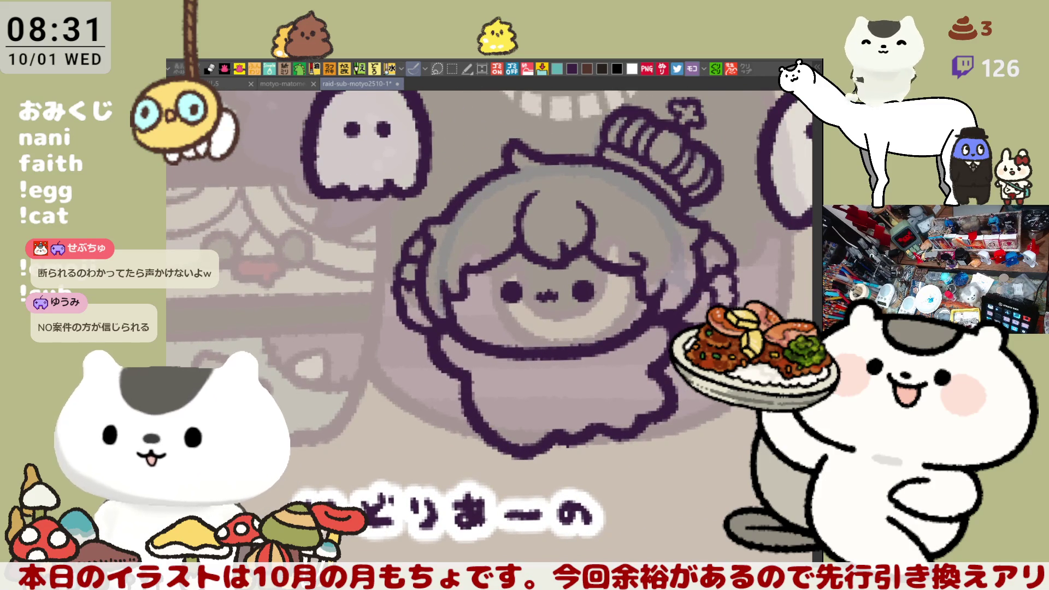
left_click_drag(472, 186, 440, 281)
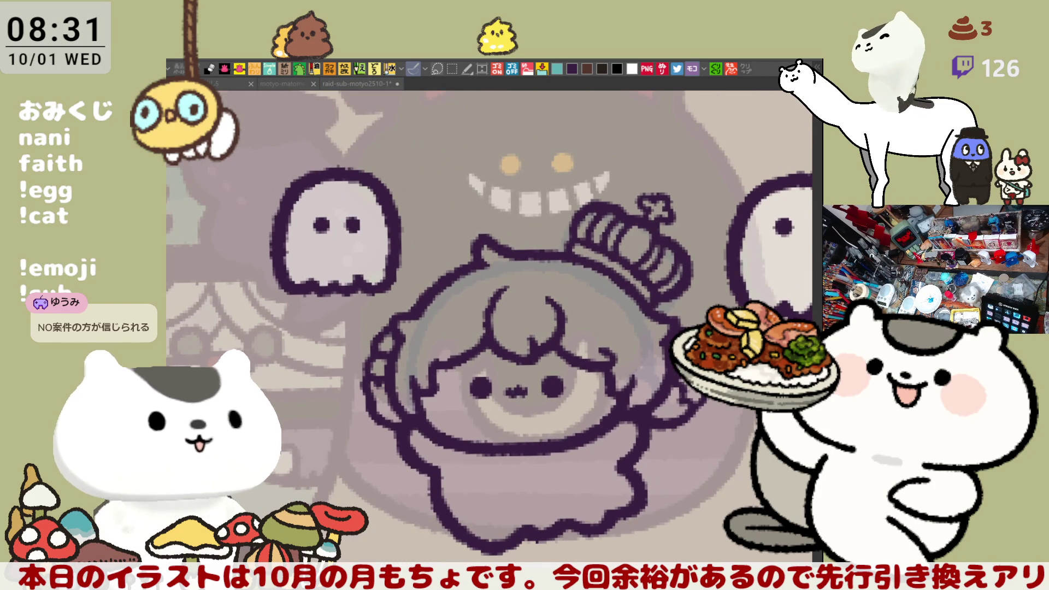
scroll(441, 281, "down", 3)
left_click_drag(446, 293, 472, 311)
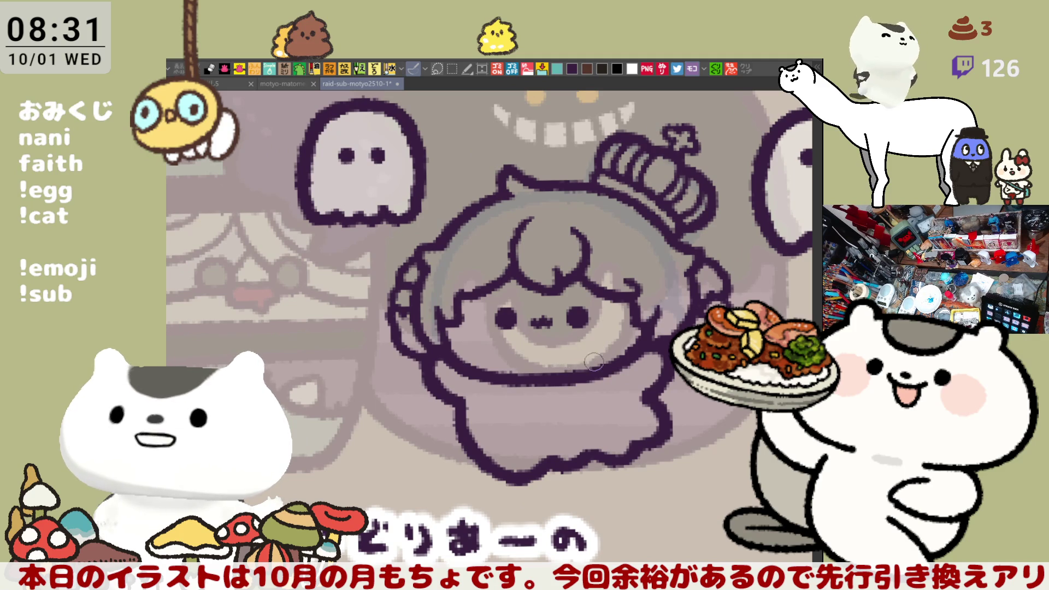
mouse_move(584, 358)
left_mouse_down()
mouse_move(601, 377)
mouse_move(464, 295)
mouse_move(576, 400)
left_mouse_up()
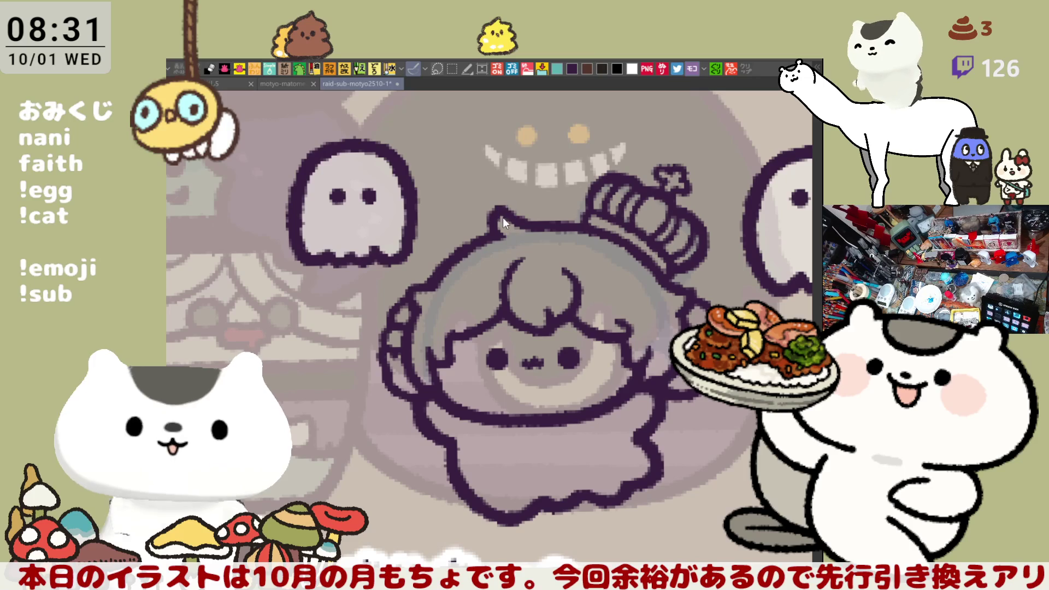
mouse_move(494, 213)
left_mouse_down()
mouse_move(522, 219)
mouse_move(553, 251)
left_mouse_up()
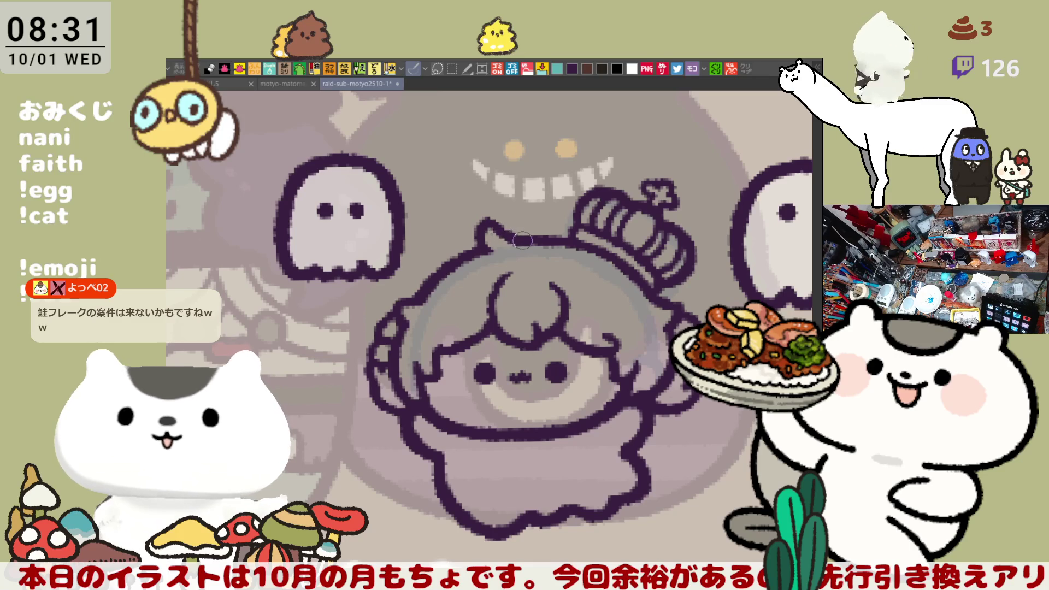
- Lasso-fill the chibi's body, hair and crown with flat yellow
scroll(535, 245, "down", 2)
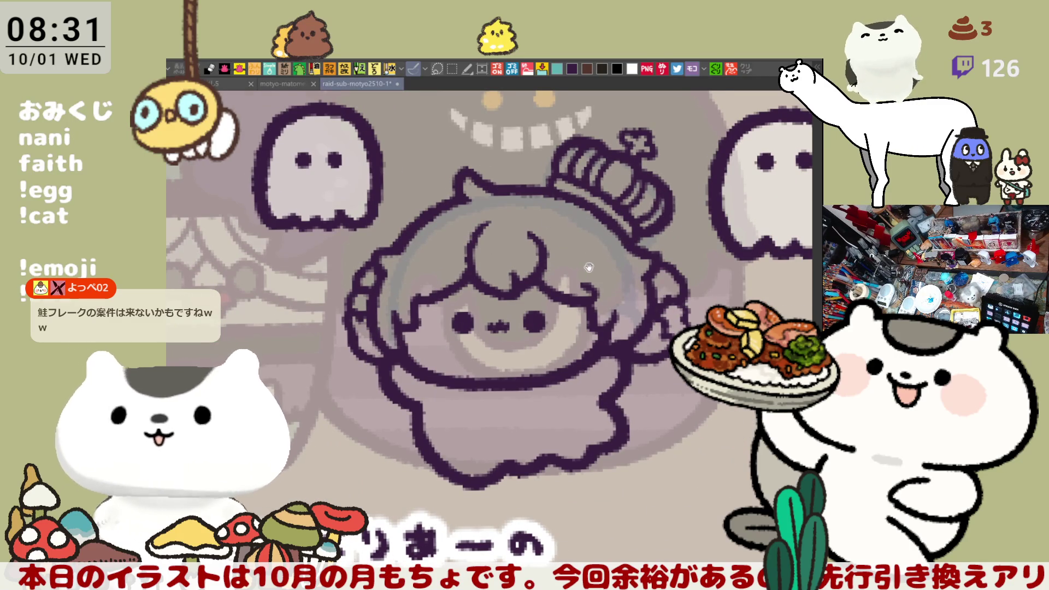
scroll(524, 262, "right", 2)
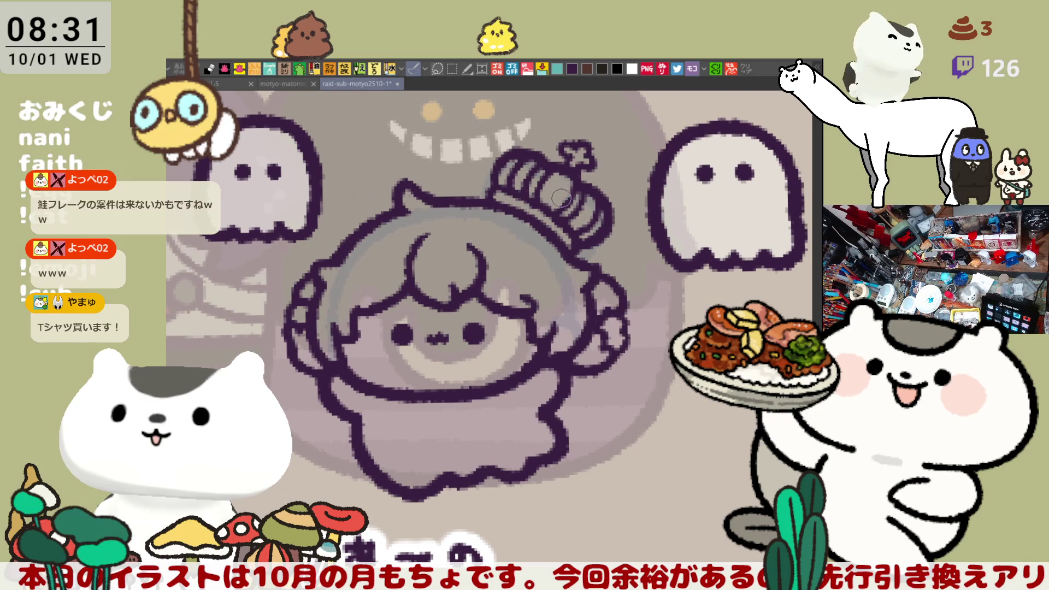
left_click_drag(571, 264, 590, 249)
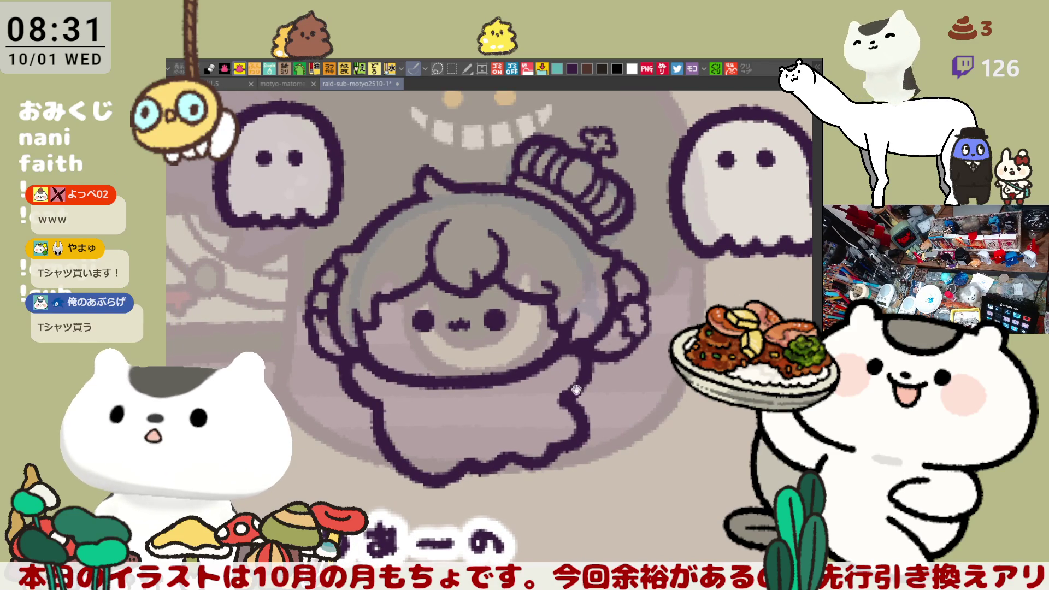
scroll(582, 388, "up", 1)
scroll(543, 407, "down", 1)
mouse_move(411, 513)
left_mouse_down()
mouse_move(305, 210)
mouse_move(628, 183)
mouse_move(377, 519)
mouse_move(405, 517)
left_mouse_up()
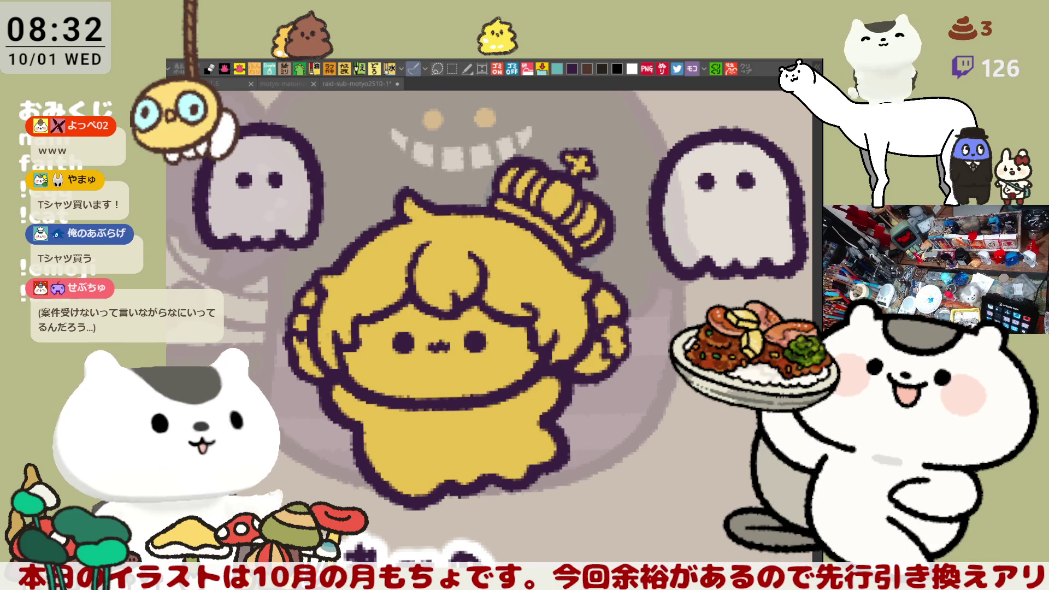
- Paint the crown's band and left stripe red and save the illustration
mouse_move(522, 172)
left_mouse_down()
mouse_move(532, 191)
mouse_move(584, 192)
mouse_move(595, 216)
mouse_move(579, 224)
left_mouse_up()
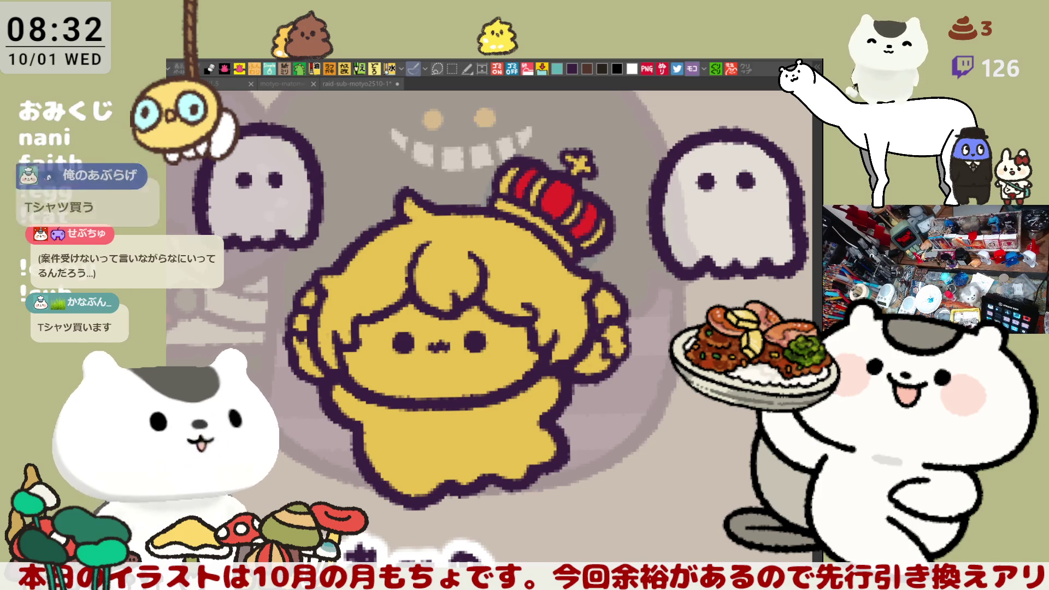
mouse_move(520, 172)
left_mouse_down()
mouse_move(504, 186)
mouse_move(540, 193)
mouse_move(603, 241)
mouse_move(534, 218)
left_mouse_up()
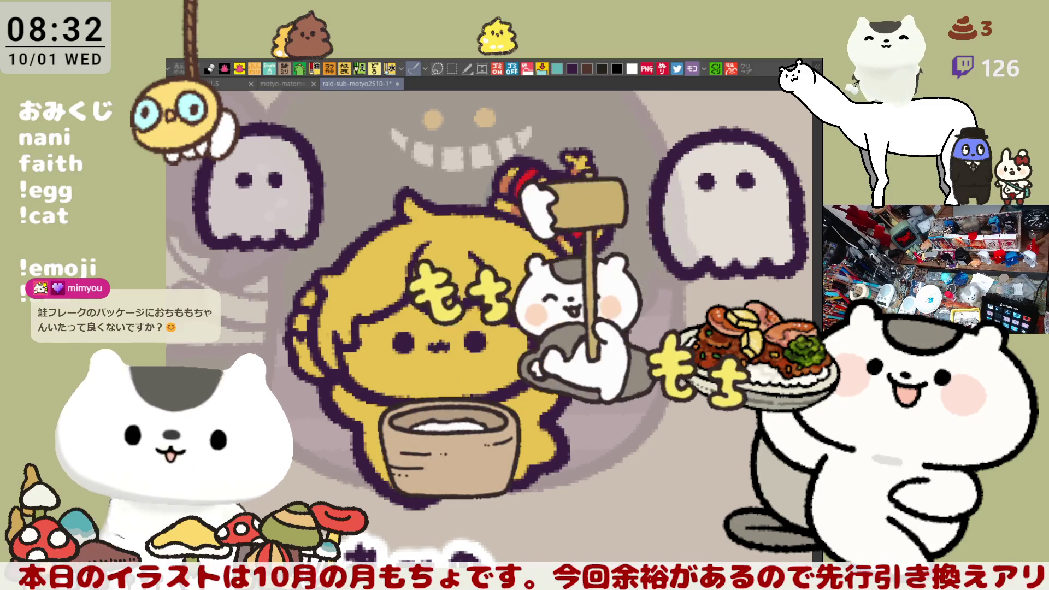
key("ctrl+s")
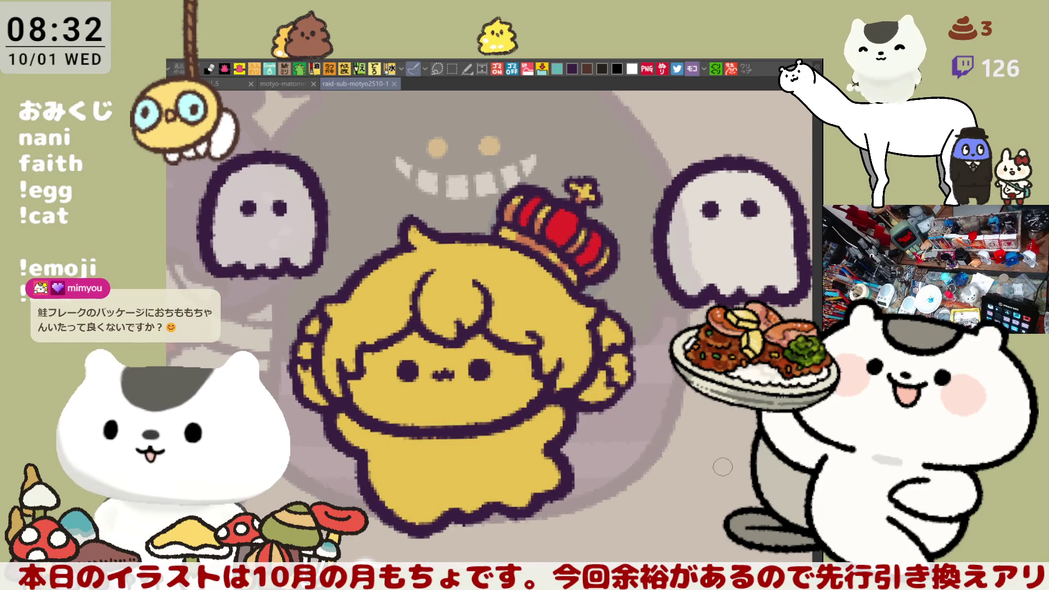
left_click(581, 284)
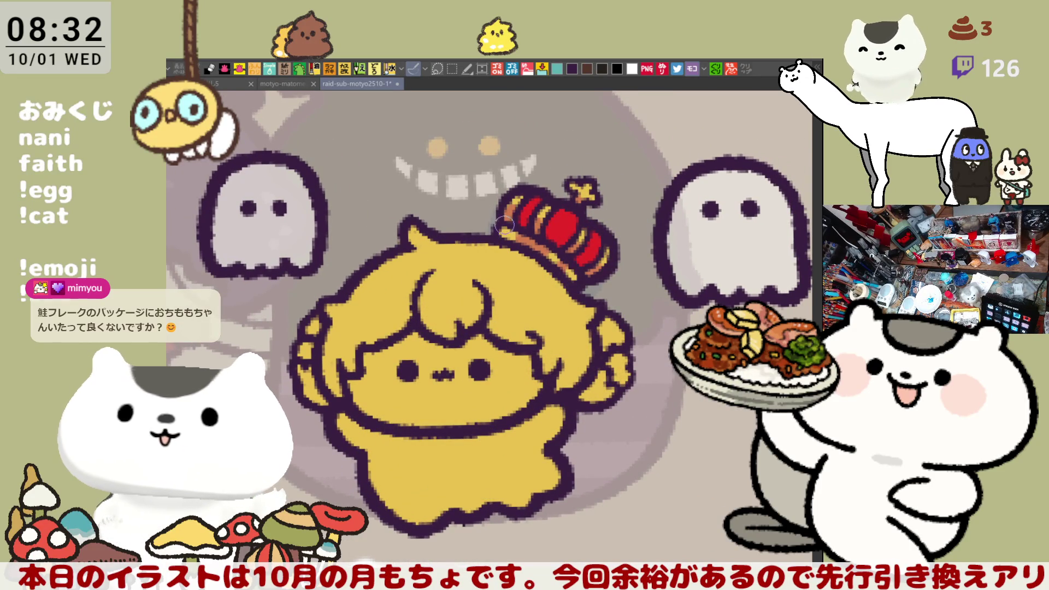
- Draw a curled strand on top of the chibi's head, extending it toward the crown
left_click_drag(498, 233, 521, 235)
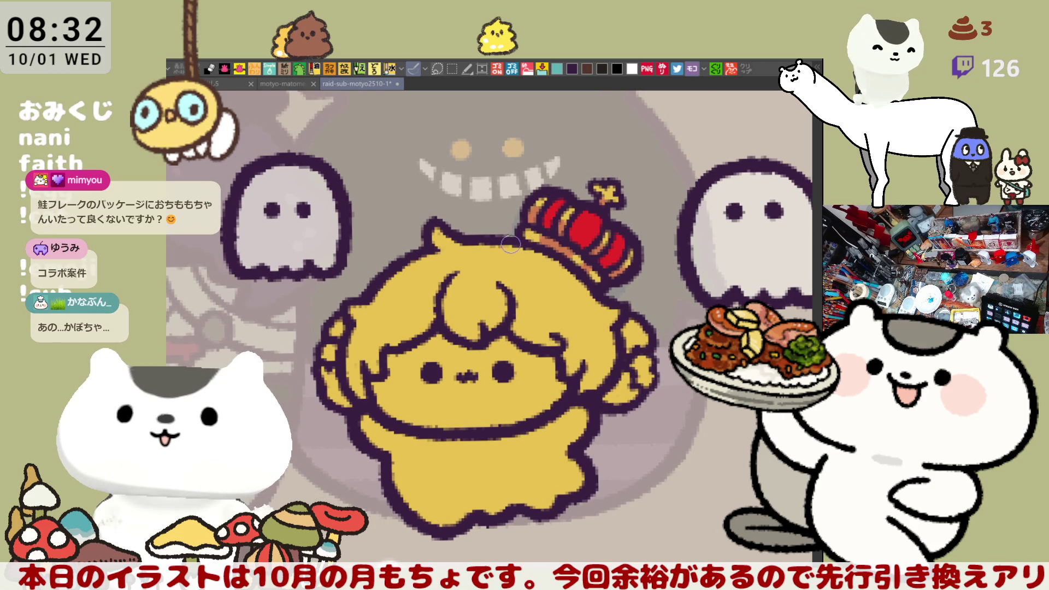
left_click_drag(485, 256, 520, 253)
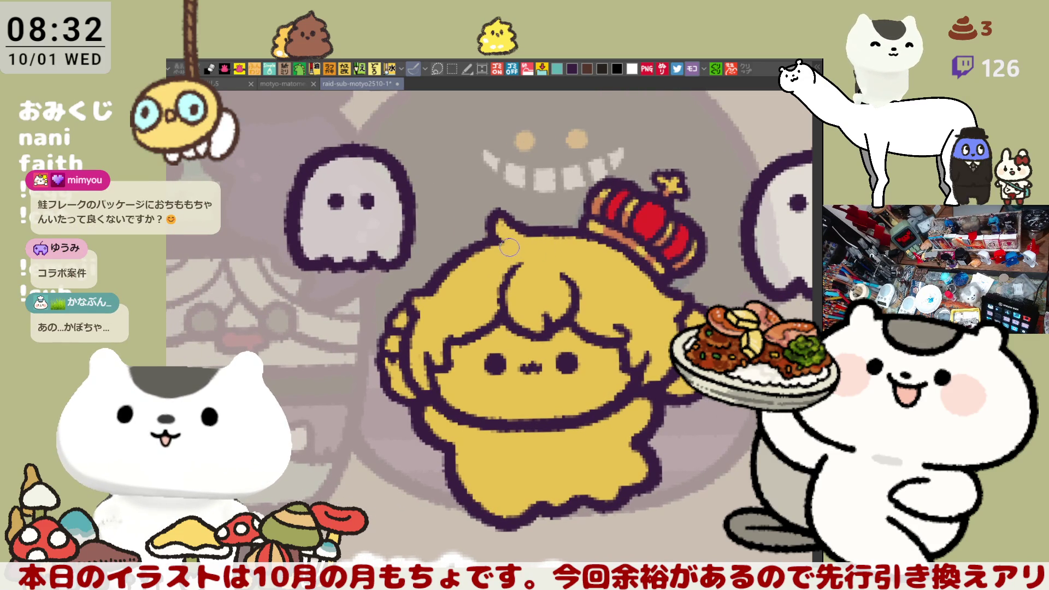
mouse_move(515, 270)
left_mouse_down()
mouse_move(589, 266)
mouse_move(508, 278)
left_mouse_up()
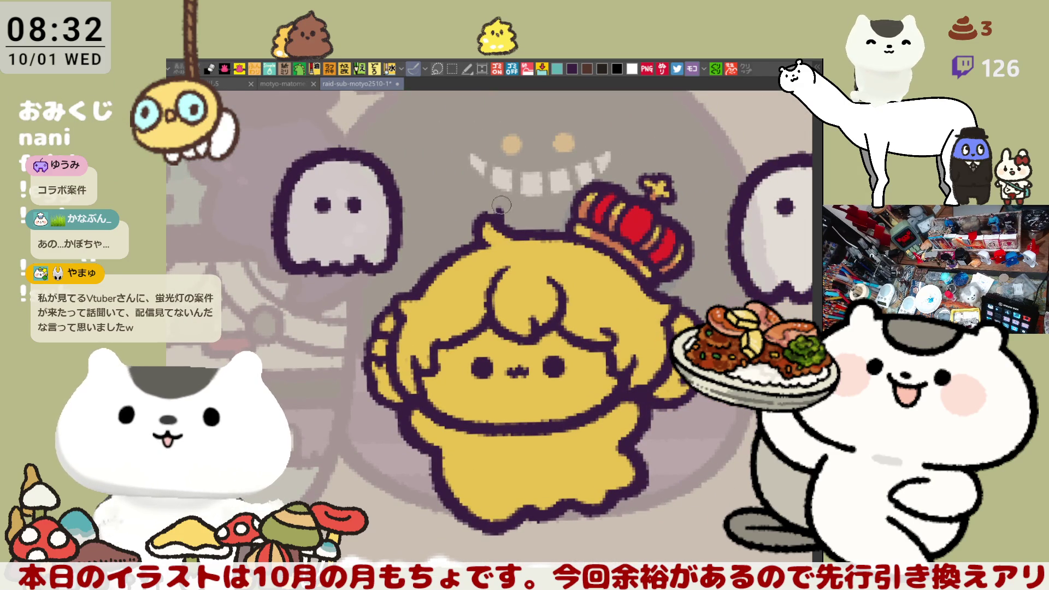
left_click_drag(509, 224, 528, 200)
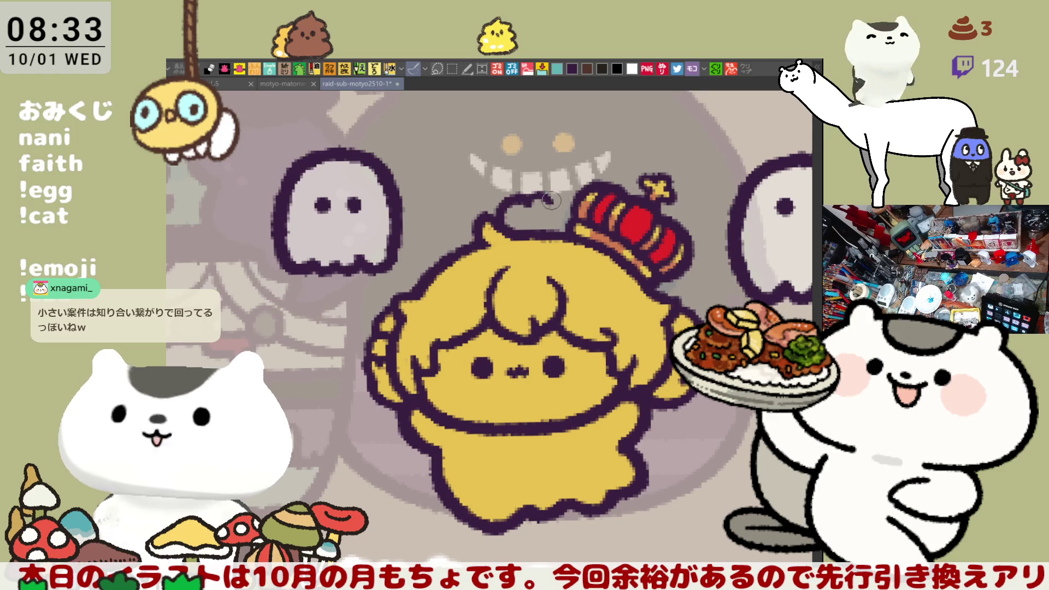
left_click_drag(555, 203, 574, 206)
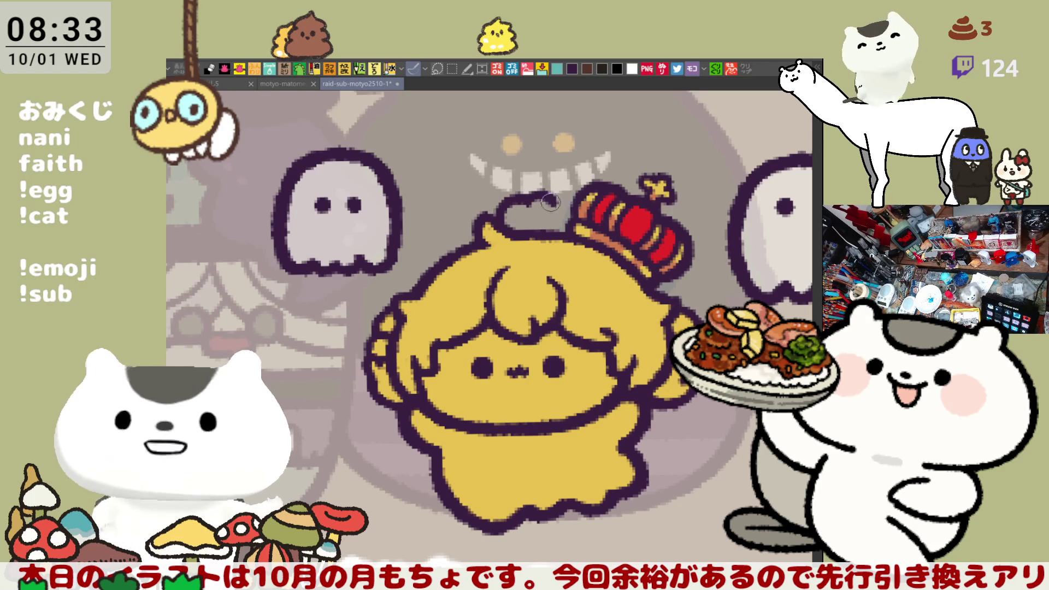
- Touch up the strand's loop with dark dabs inside it
left_click(530, 217)
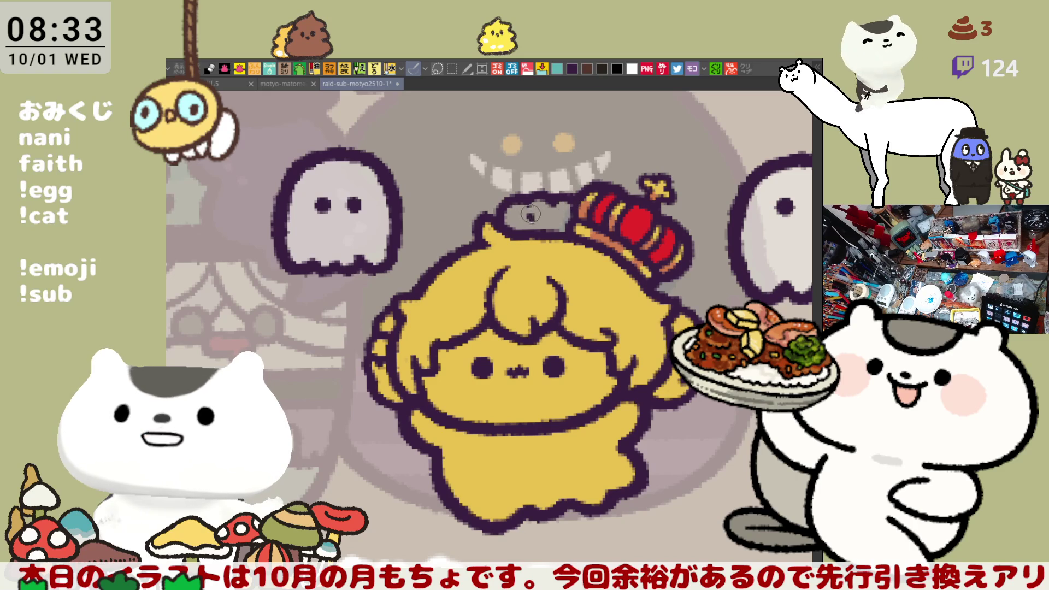
left_click(528, 216)
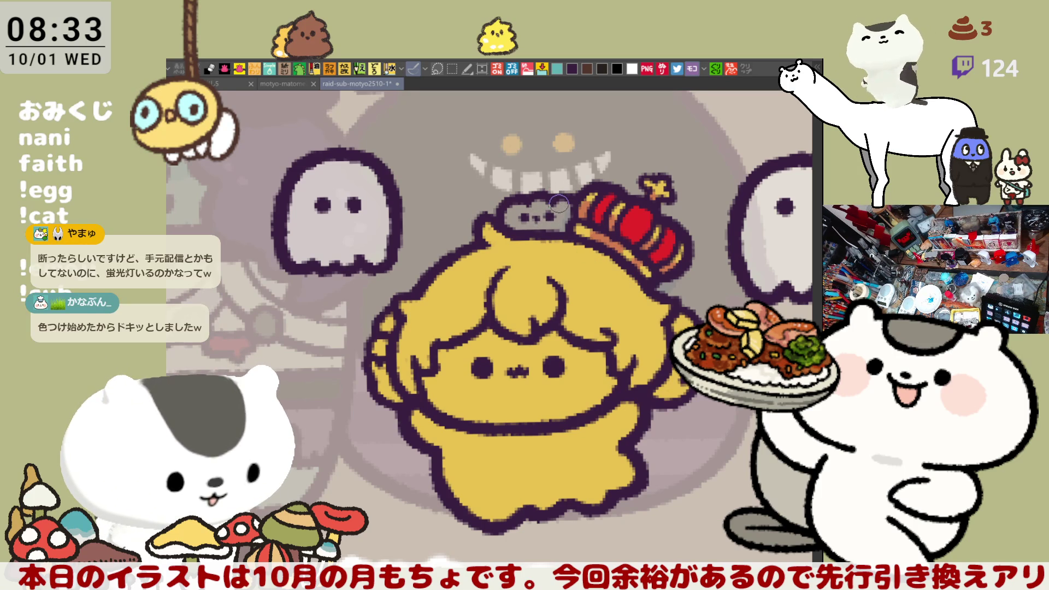
left_click_drag(426, 285, 546, 279)
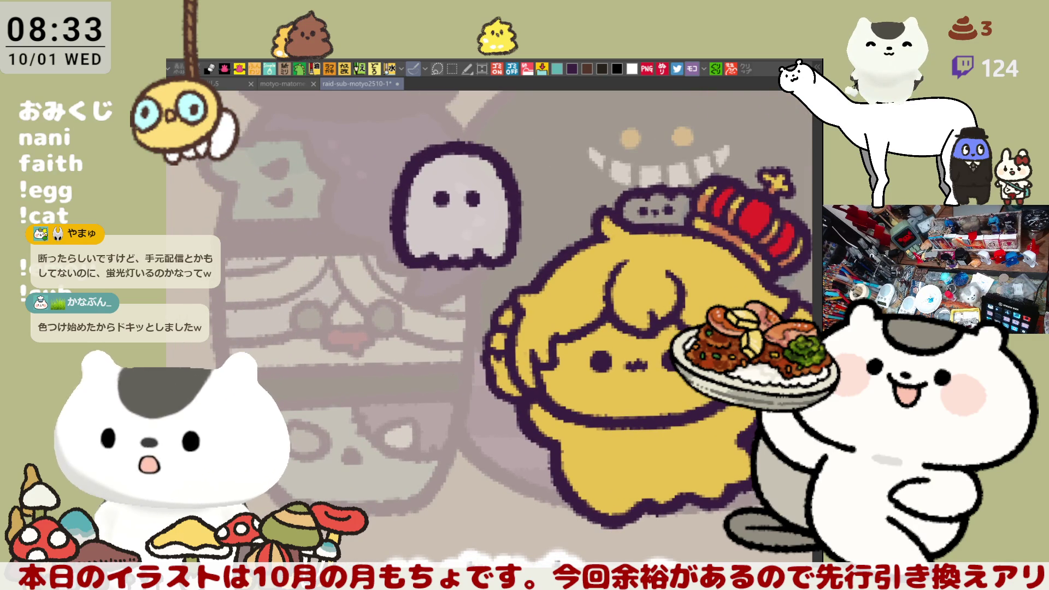
- Color the blob on the chibi's head orange and fill the hair teal
left_click_drag(678, 206, 686, 206)
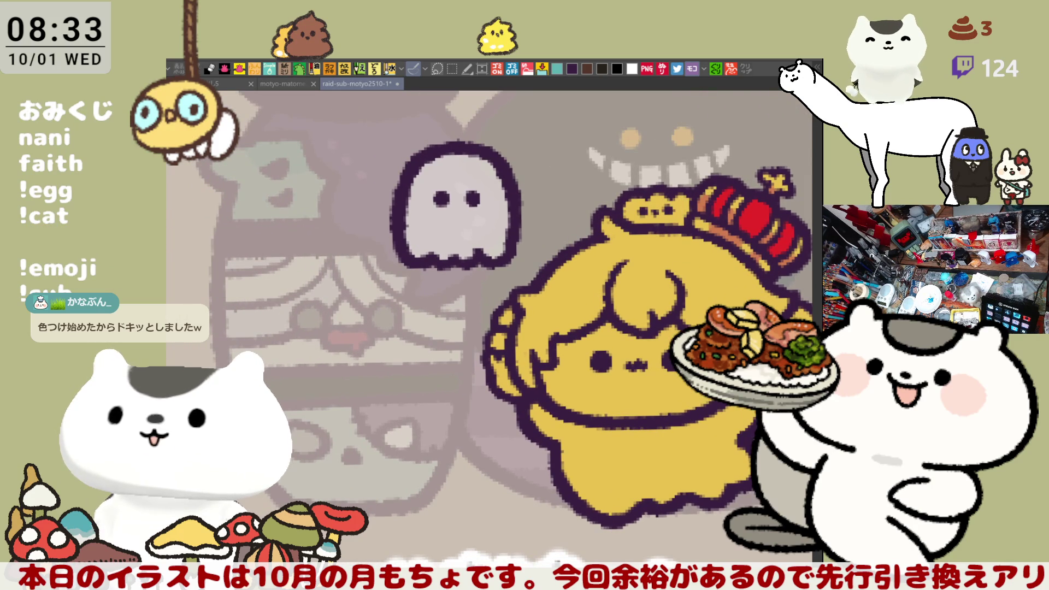
left_click(685, 205)
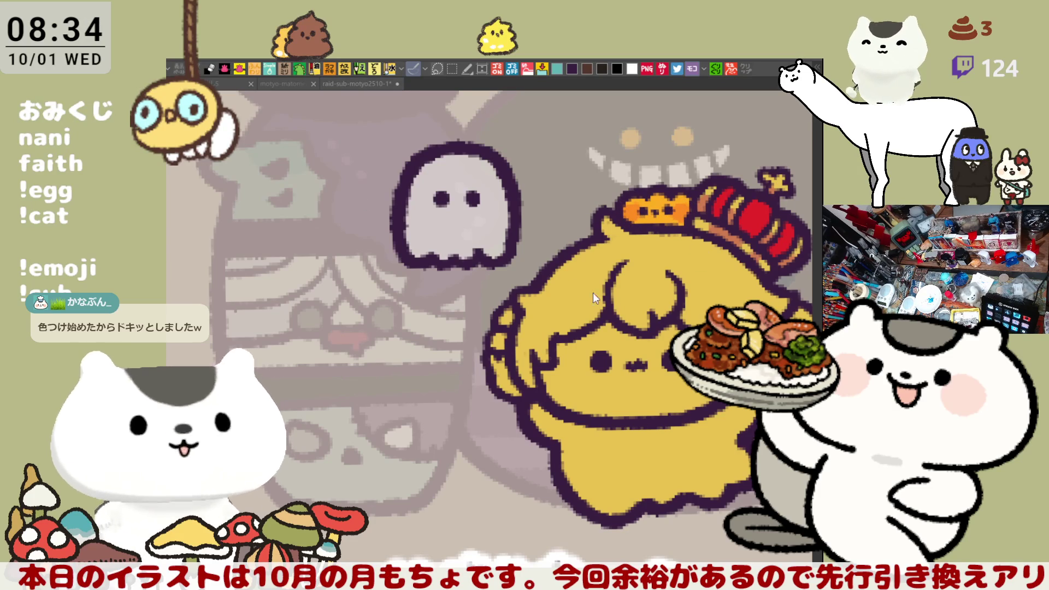
left_click(574, 288)
- Brush green accents along the hair's left and right edges, then fill the face pale cream
left_click_drag(673, 367, 586, 332)
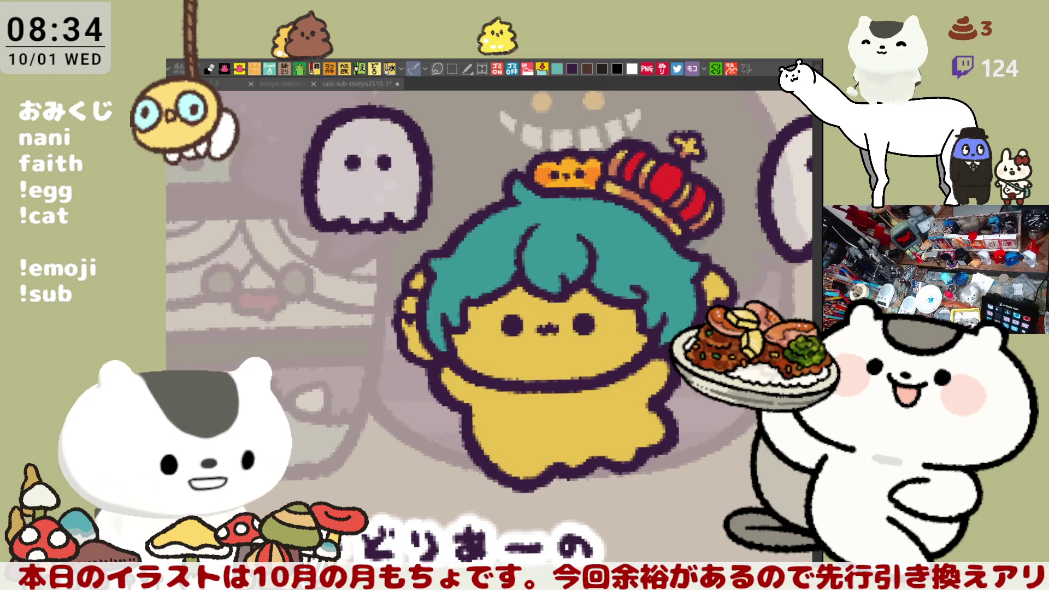
left_click_drag(425, 358, 409, 323)
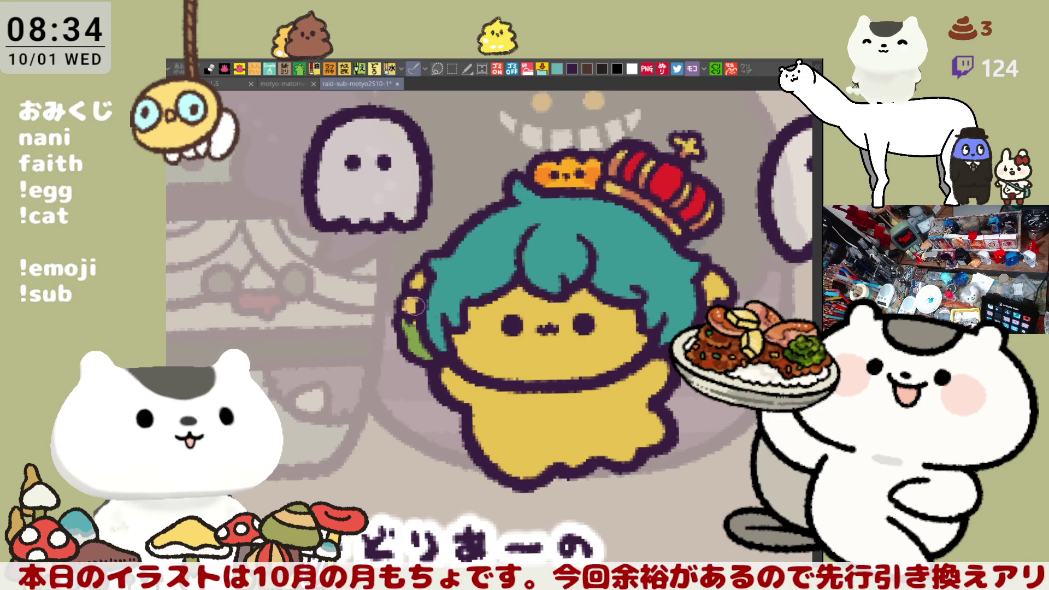
left_click_drag(424, 289, 420, 273)
left_click_drag(725, 279, 713, 295)
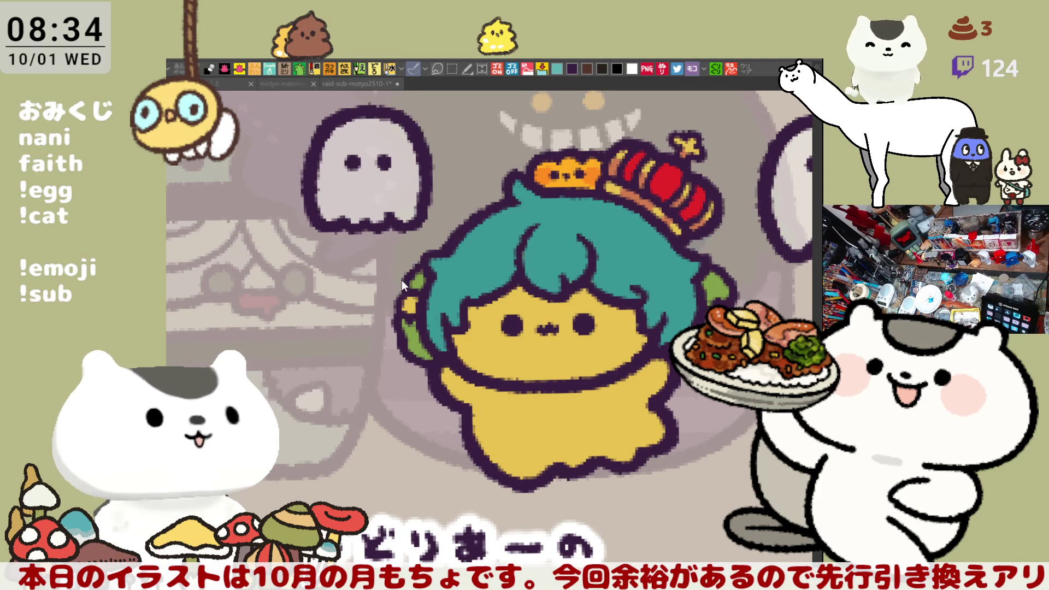
left_click(367, 279)
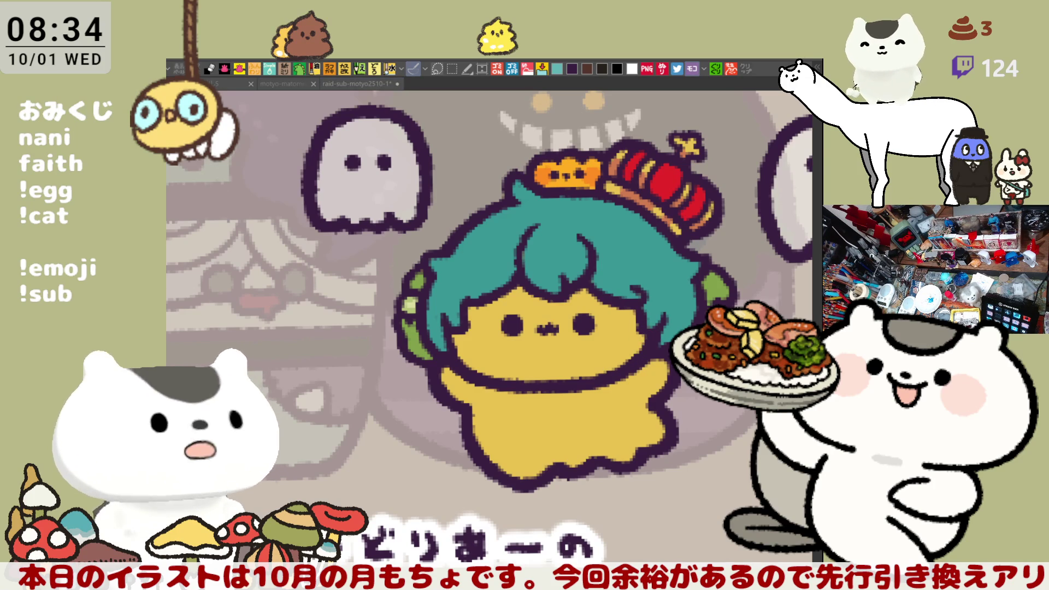
left_click(510, 317)
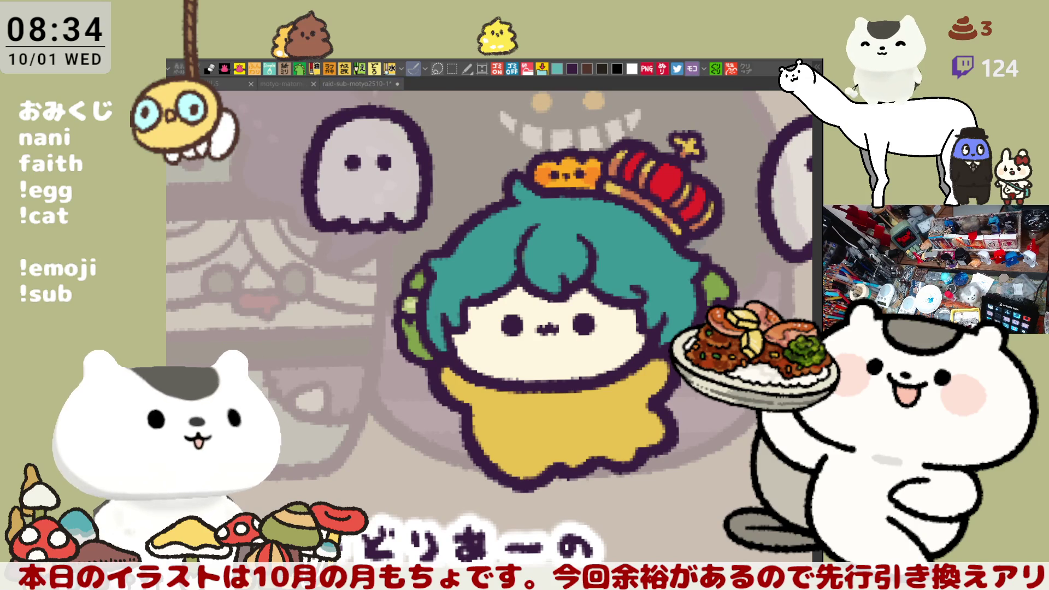